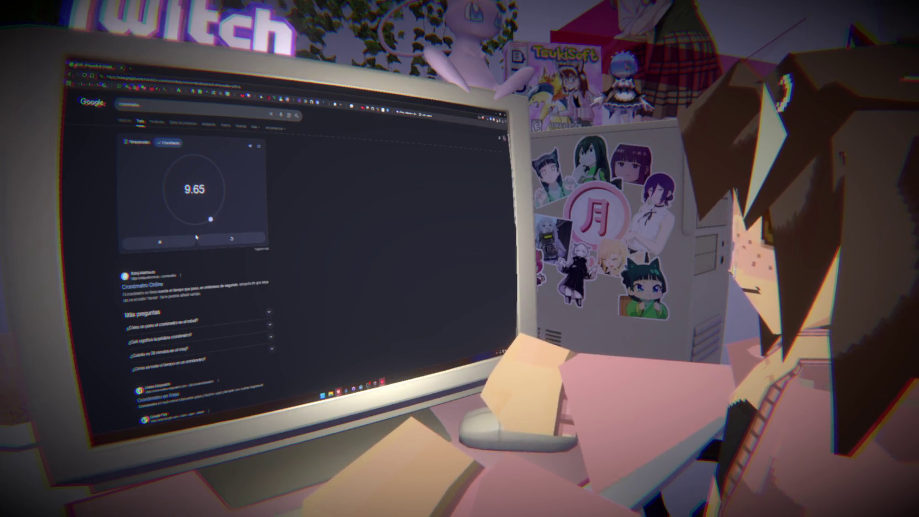
Step: Pause the Google stopwatch, resume it, then stop it again at 13.13 seconds
{"action": "left_click", "coordinate": [189, 246]}
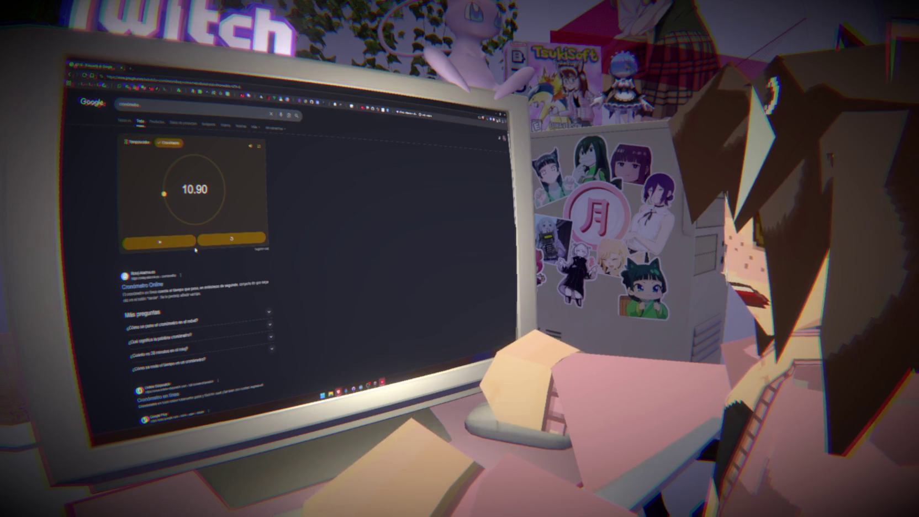
{"action": "left_click", "coordinate": [181, 245]}
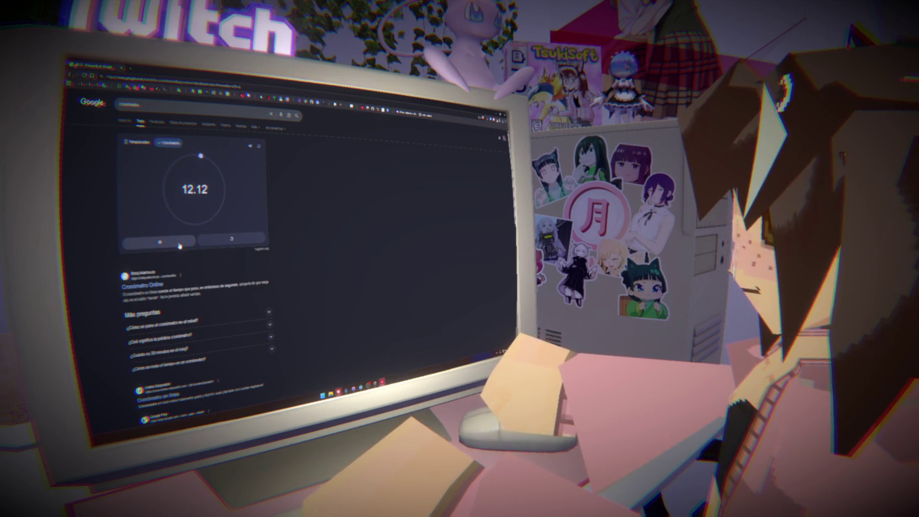
{"action": "left_click", "coordinate": [180, 246]}
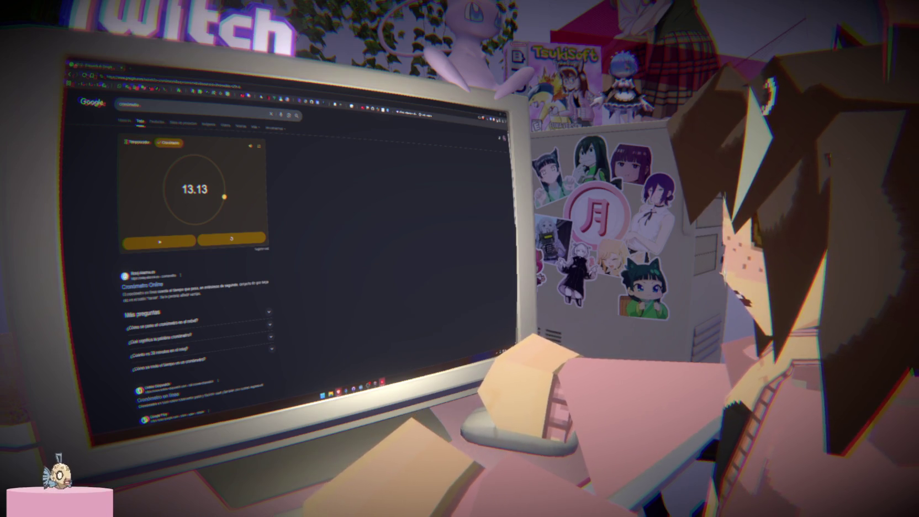
Step: Reset the stopwatch to zero, time a new run, and stop it at 26.36 seconds
{"action": "left_click", "coordinate": [217, 239]}
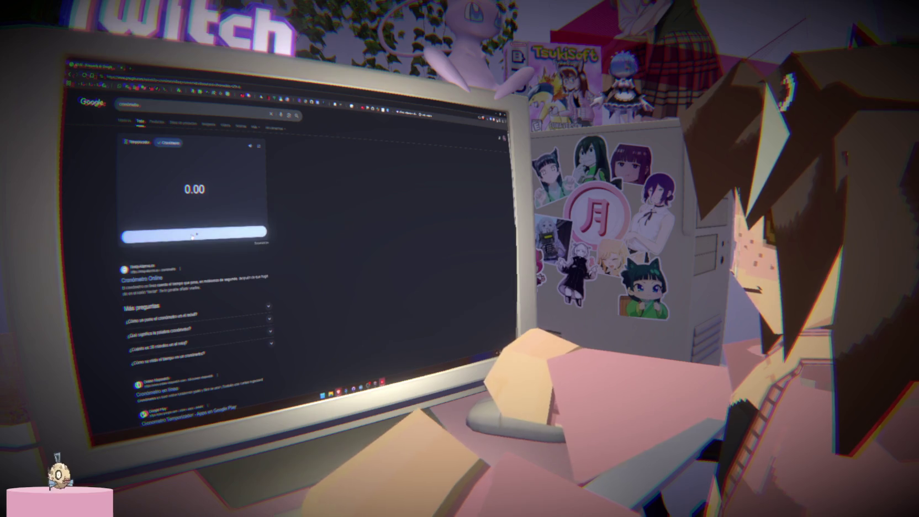
{"action": "left_click", "coordinate": [191, 236]}
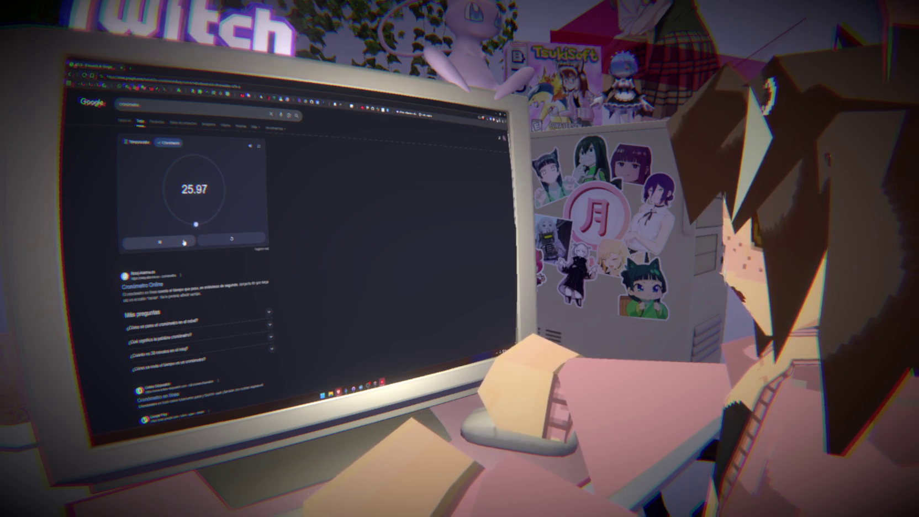
{"action": "left_click", "coordinate": [191, 238]}
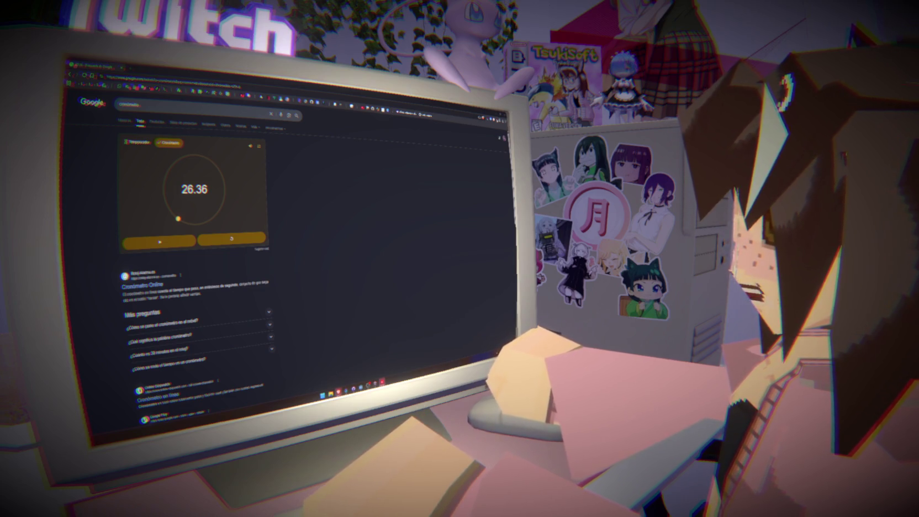
Step: Switch to the PDF script and highlight the ACTO 2 duration line
{"action": "key", "text": "ctrl+Tab"}
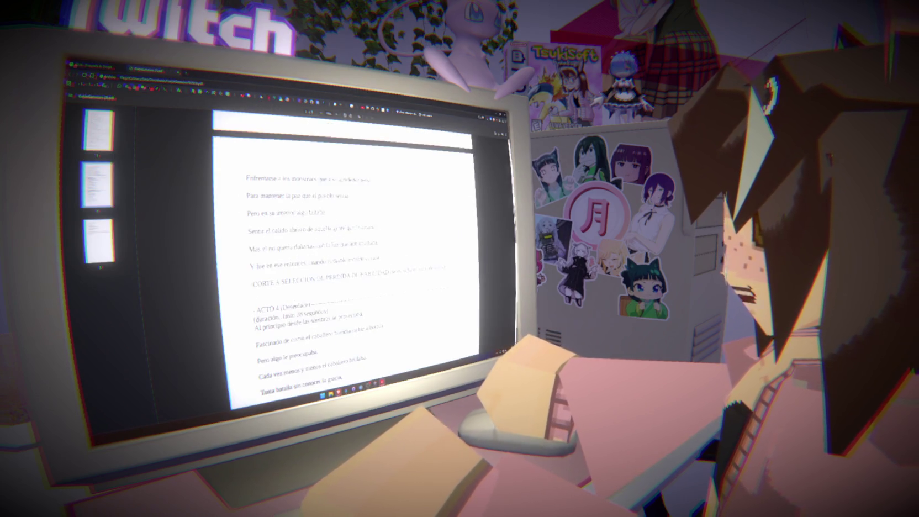
{"action": "scroll", "coordinate": [345, 259], "scroll_direction": "up", "scroll_amount": 10}
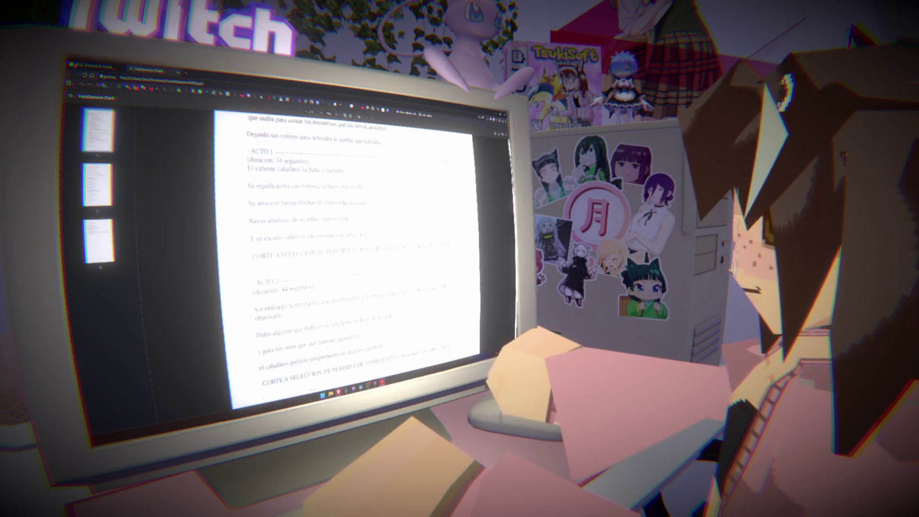
{"action": "left_click_drag", "start_coordinate": [248, 190], "coordinate": [342, 207]}
{"action": "scroll", "coordinate": [345, 259], "scroll_direction": "down", "scroll_amount": 1}
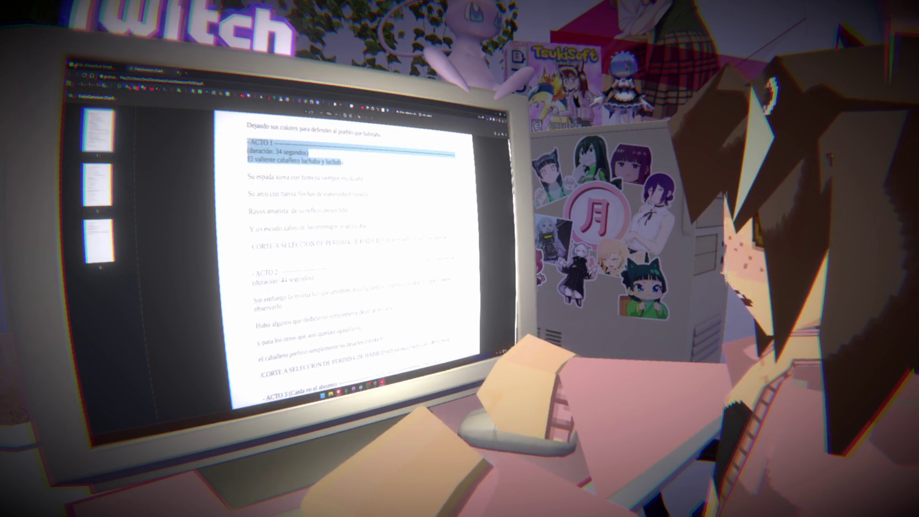
{"action": "left_click_drag", "start_coordinate": [252, 279], "coordinate": [314, 279]}
{"action": "left_click", "coordinate": [312, 280]}
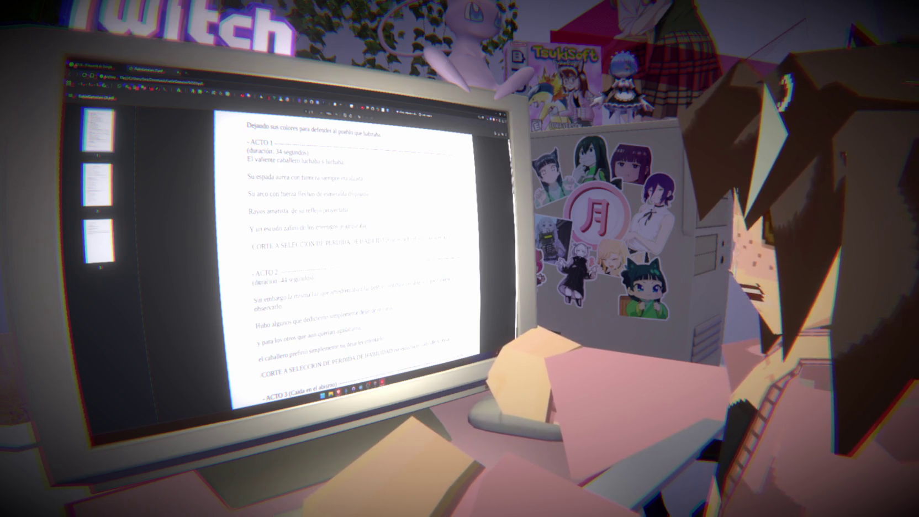
{"action": "left_click_drag", "start_coordinate": [251, 279], "coordinate": [314, 279]}
{"action": "left_click", "coordinate": [314, 279]}
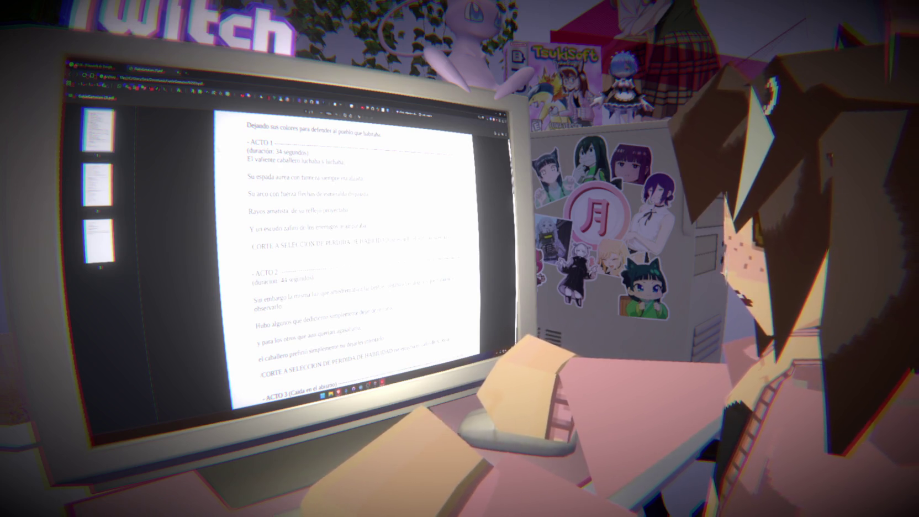
Step: Highlight the five ACTO 1 verse lines, the 34 segundos duration and the word amparaba
{"action": "mouse_move", "coordinate": [246, 160]}
{"action": "left_mouse_down"}
{"action": "mouse_move", "coordinate": [368, 194]}
{"action": "mouse_move", "coordinate": [368, 227]}
{"action": "left_mouse_up"}
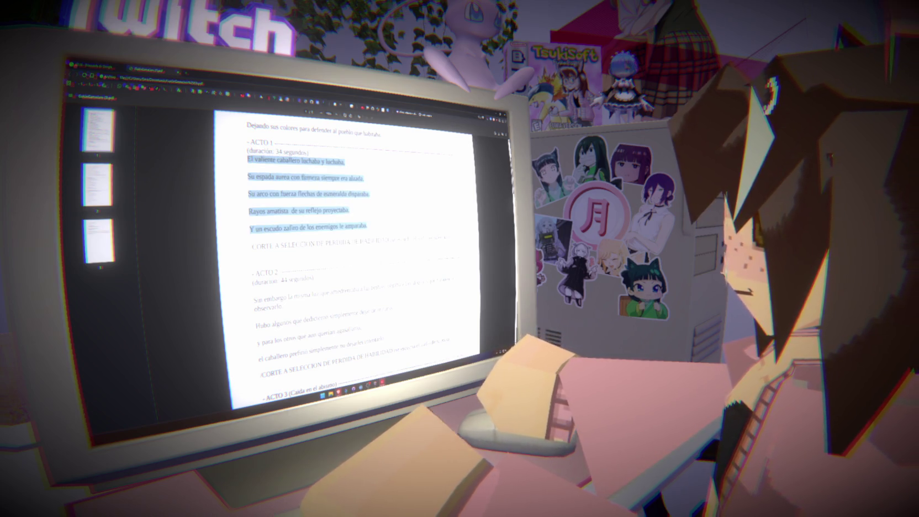
{"action": "mouse_move", "coordinate": [275, 151]}
{"action": "left_mouse_down"}
{"action": "mouse_move", "coordinate": [318, 159]}
{"action": "mouse_move", "coordinate": [307, 152]}
{"action": "mouse_move", "coordinate": [248, 160]}
{"action": "mouse_move", "coordinate": [291, 152]}
{"action": "left_mouse_up"}
{"action": "double_click", "coordinate": [356, 226]}
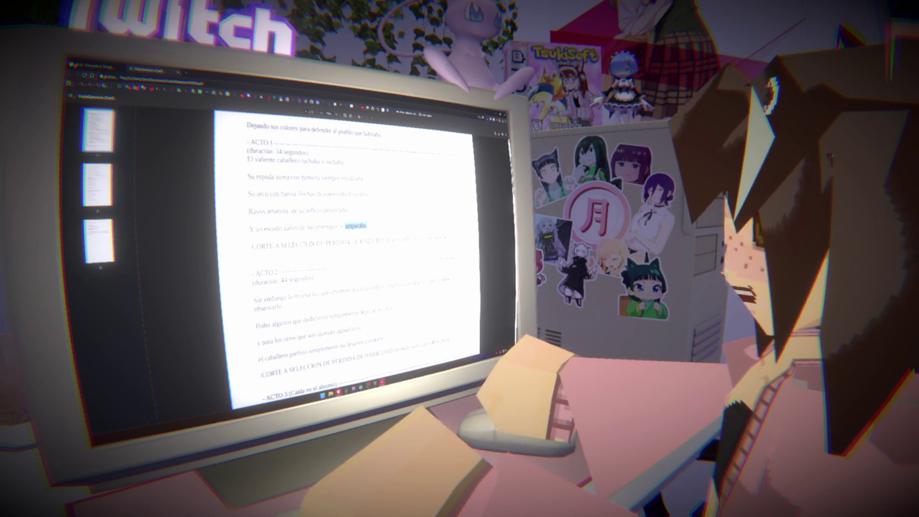
{"action": "left_click", "coordinate": [353, 226]}
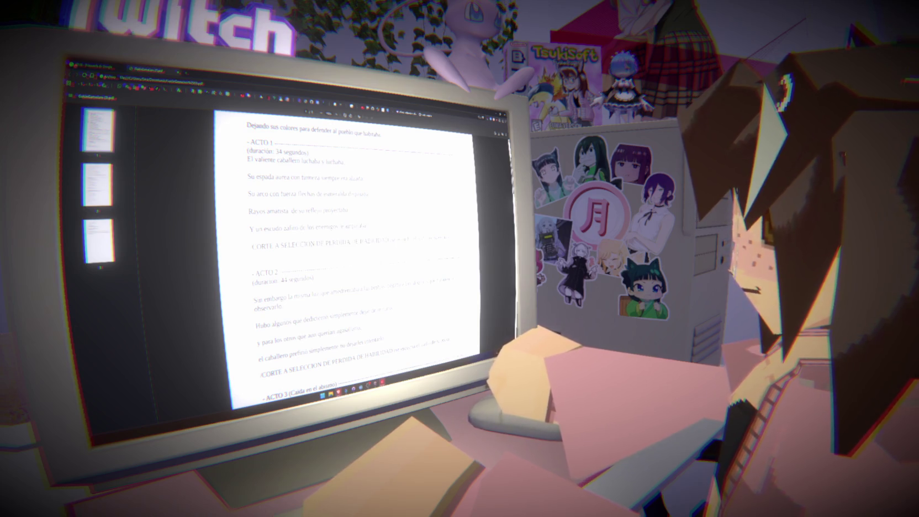
Step: Mark the first ACTO 1 verse, then scroll down and mark the word intentarlo
{"action": "left_click_drag", "start_coordinate": [247, 159], "coordinate": [258, 160]}
{"action": "scroll", "coordinate": [342, 254], "scroll_direction": "down", "scroll_amount": 3}
{"action": "left_click_drag", "start_coordinate": [248, 251], "coordinate": [258, 250]}
{"action": "scroll", "coordinate": [343, 254], "scroll_direction": "down", "scroll_amount": 3}
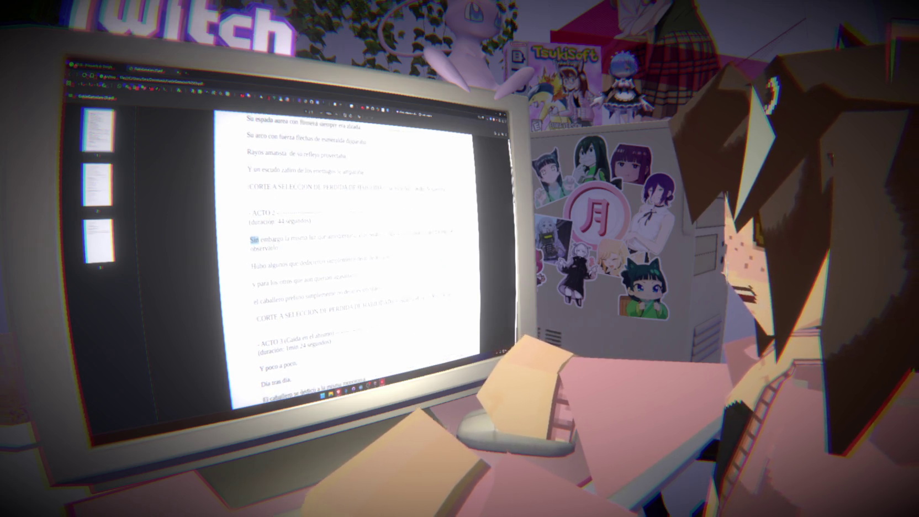
{"action": "double_click", "coordinate": [370, 256]}
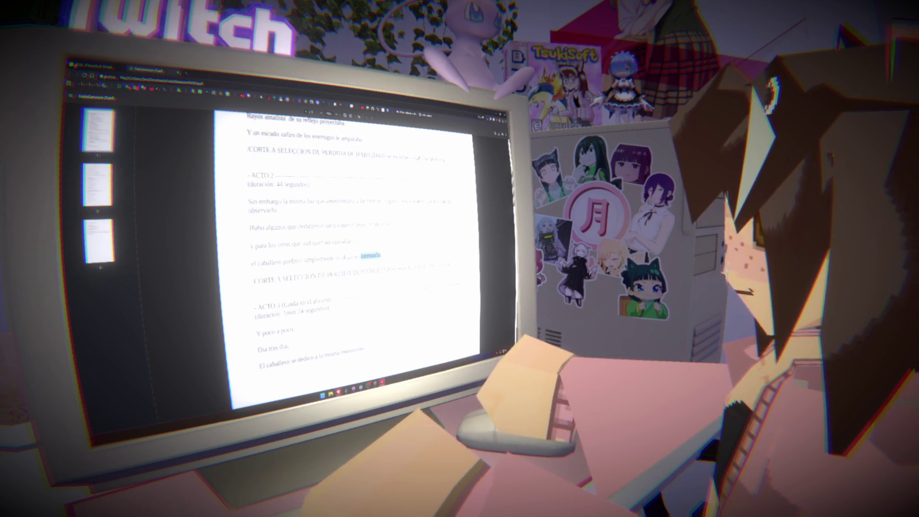
{"action": "scroll", "coordinate": [348, 248], "scroll_direction": "down", "scroll_amount": 5}
Step: Highlight the ACTO 3 duration line and the ACTO 3 verses onto the next page
{"action": "left_click_drag", "start_coordinate": [249, 217], "coordinate": [325, 217]}
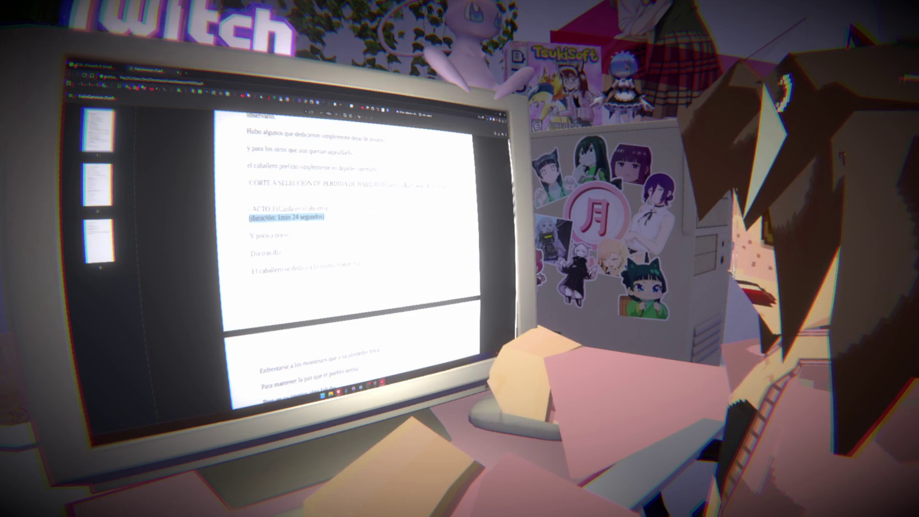
{"action": "left_click", "coordinate": [287, 218]}
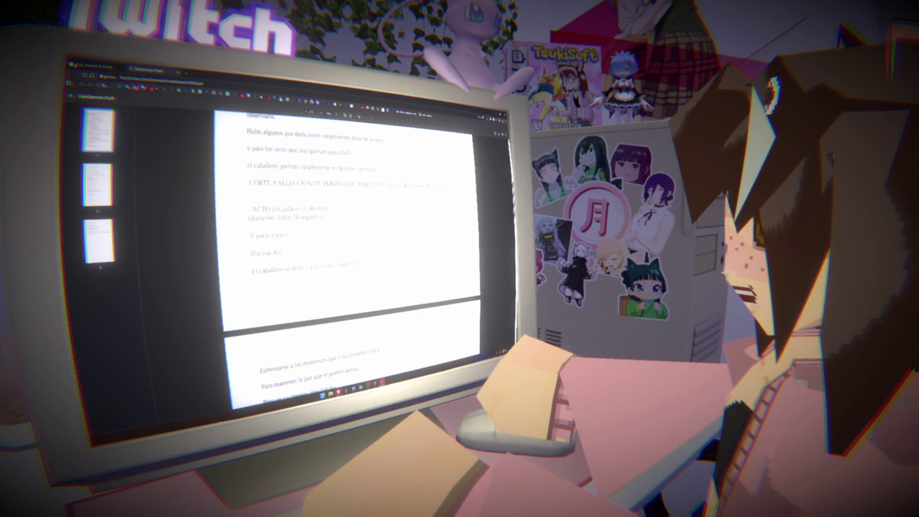
{"action": "scroll", "coordinate": [348, 248], "scroll_direction": "down", "scroll_amount": 1}
{"action": "scroll", "coordinate": [348, 248], "scroll_direction": "down", "scroll_amount": 3}
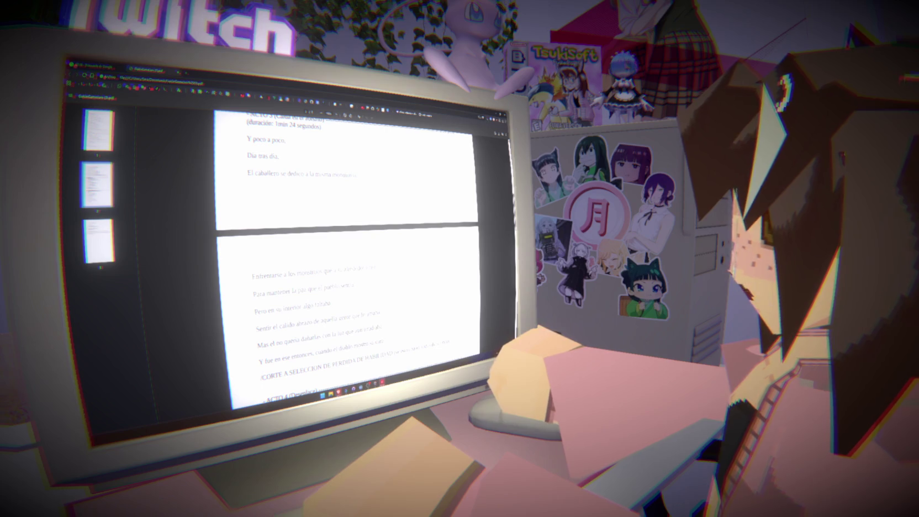
{"action": "left_click_drag", "start_coordinate": [247, 139], "coordinate": [381, 267]}
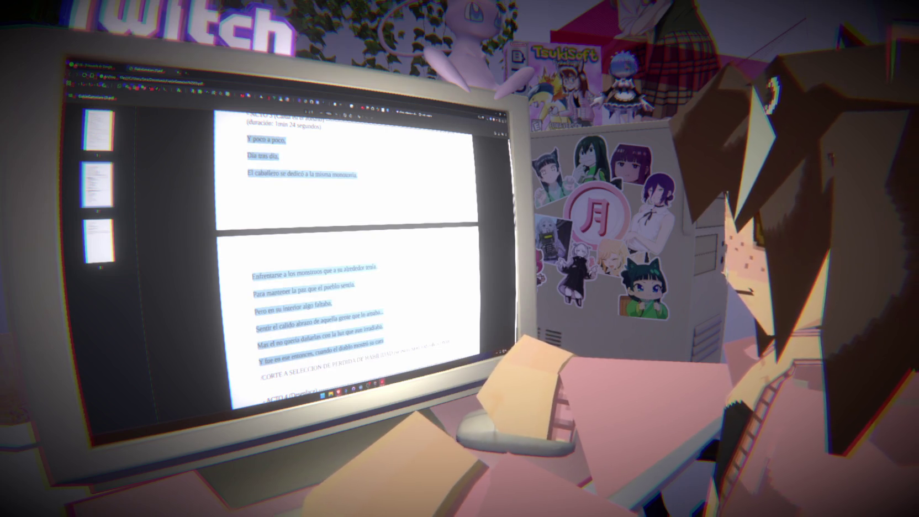
{"action": "scroll", "coordinate": [348, 248], "scroll_direction": "up", "scroll_amount": 3}
{"action": "scroll", "coordinate": [348, 249], "scroll_direction": "up", "scroll_amount": 2}
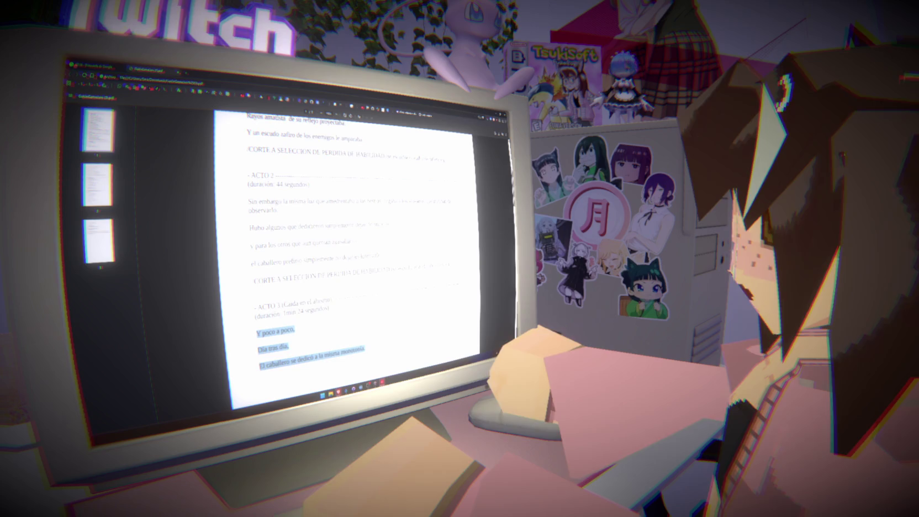
{"action": "scroll", "coordinate": [348, 249], "scroll_direction": "down", "scroll_amount": 10}
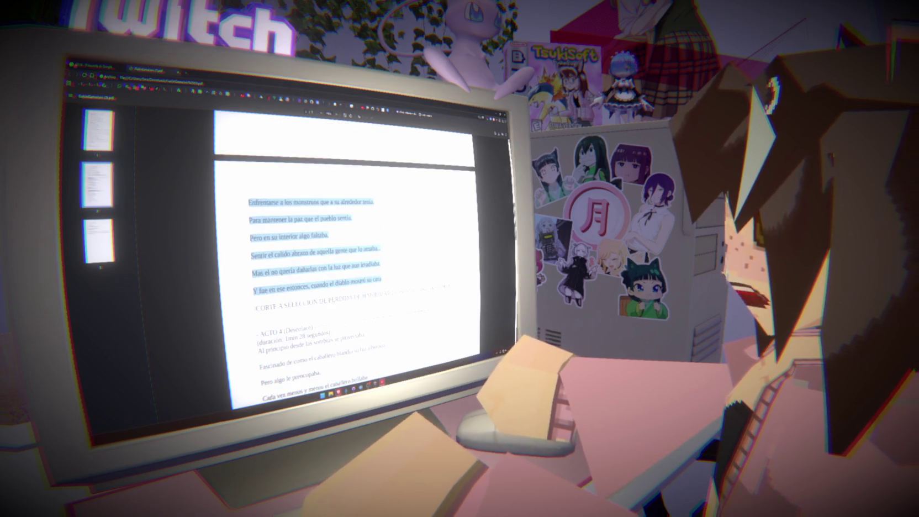
{"action": "scroll", "coordinate": [348, 248], "scroll_direction": "up", "scroll_amount": 1}
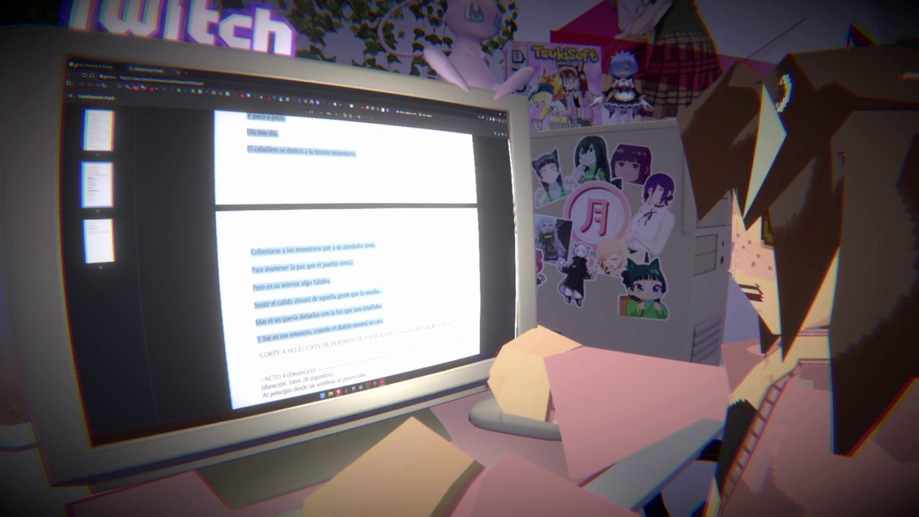
{"action": "scroll", "coordinate": [348, 248], "scroll_direction": "down", "scroll_amount": 2}
{"action": "scroll", "coordinate": [348, 248], "scroll_direction": "up", "scroll_amount": 3}
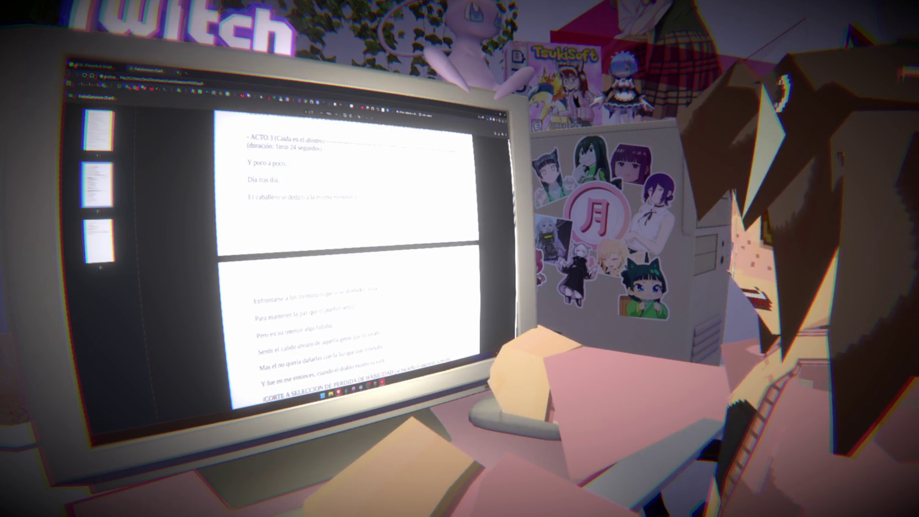
Step: Mark the line 'Y poco a poco' and select the following narration block
{"action": "left_click_drag", "start_coordinate": [247, 163], "coordinate": [285, 163]}
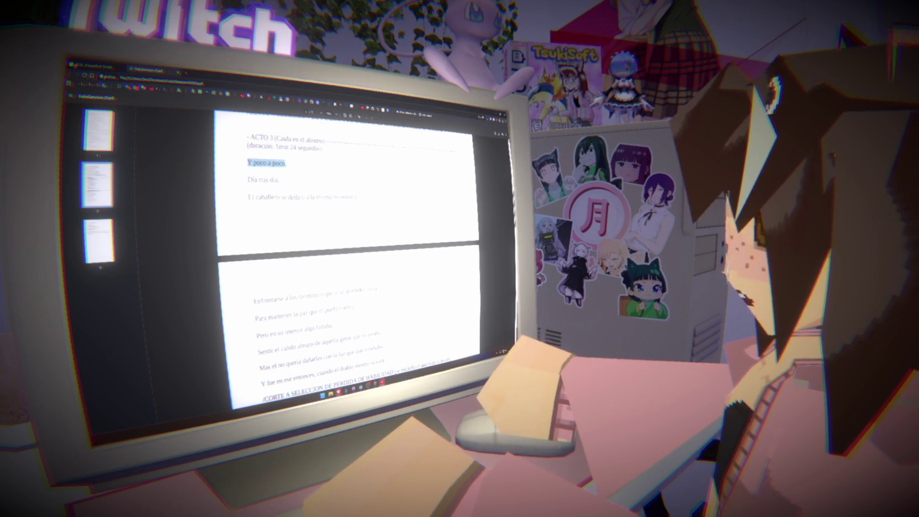
{"action": "scroll", "coordinate": [348, 248], "scroll_direction": "down", "scroll_amount": 2}
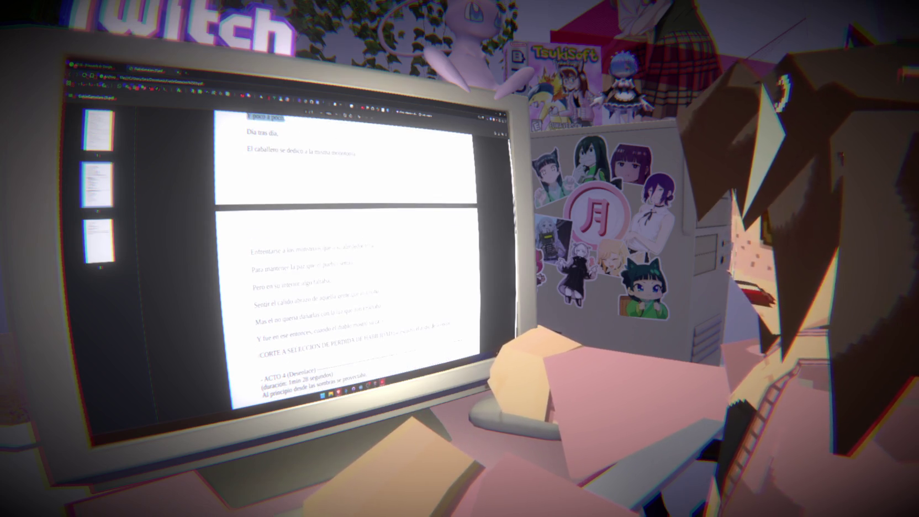
{"action": "left_click_drag", "start_coordinate": [369, 322], "coordinate": [384, 322]}
{"action": "scroll", "coordinate": [348, 248], "scroll_direction": "up", "scroll_amount": 3}
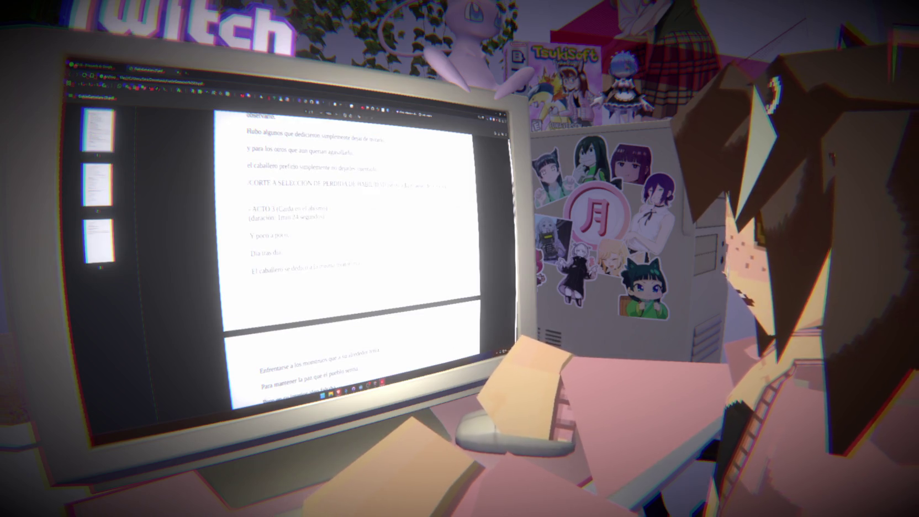
{"action": "scroll", "coordinate": [348, 249], "scroll_direction": "down", "scroll_amount": 5}
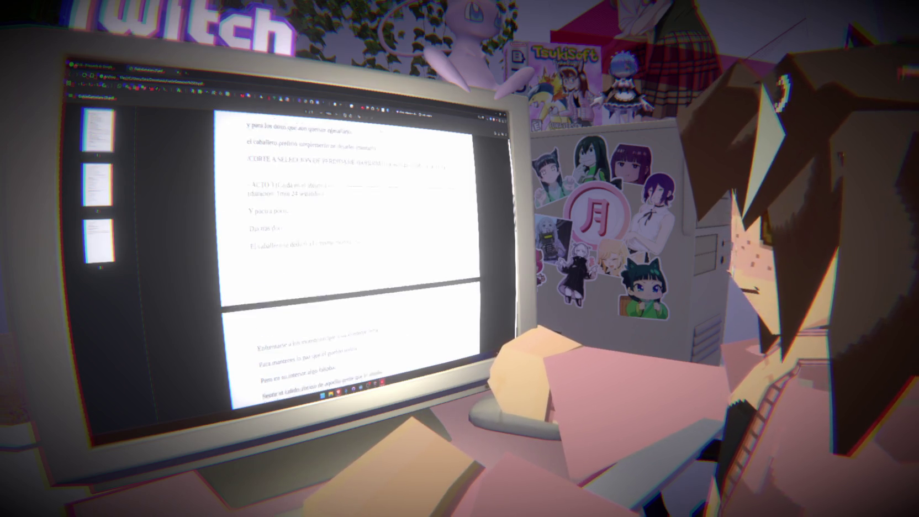
{"action": "scroll", "coordinate": [348, 248], "scroll_direction": "up", "scroll_amount": 2}
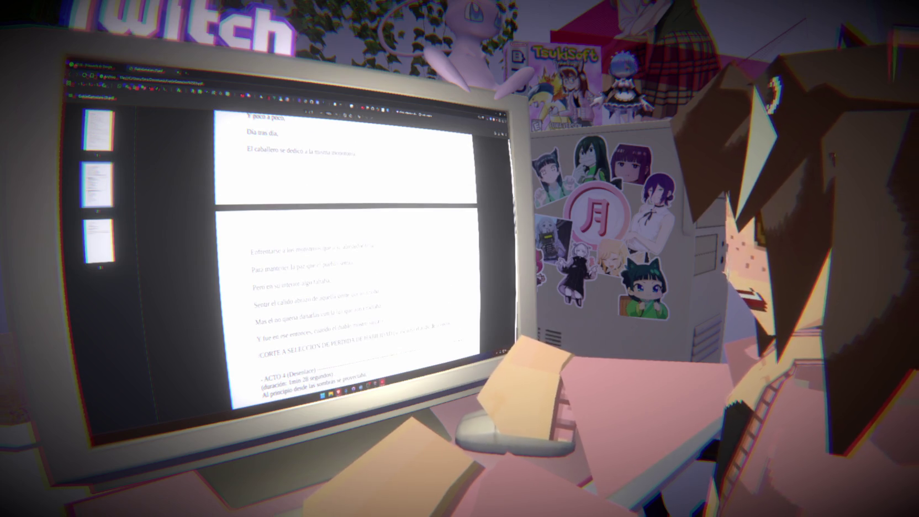
{"action": "scroll", "coordinate": [348, 248], "scroll_direction": "up", "scroll_amount": 2}
{"action": "mouse_move", "coordinate": [248, 210]}
{"action": "left_mouse_down"}
{"action": "mouse_move", "coordinate": [359, 245]}
{"action": "mouse_move", "coordinate": [332, 271]}
{"action": "mouse_move", "coordinate": [381, 323]}
{"action": "left_mouse_up"}
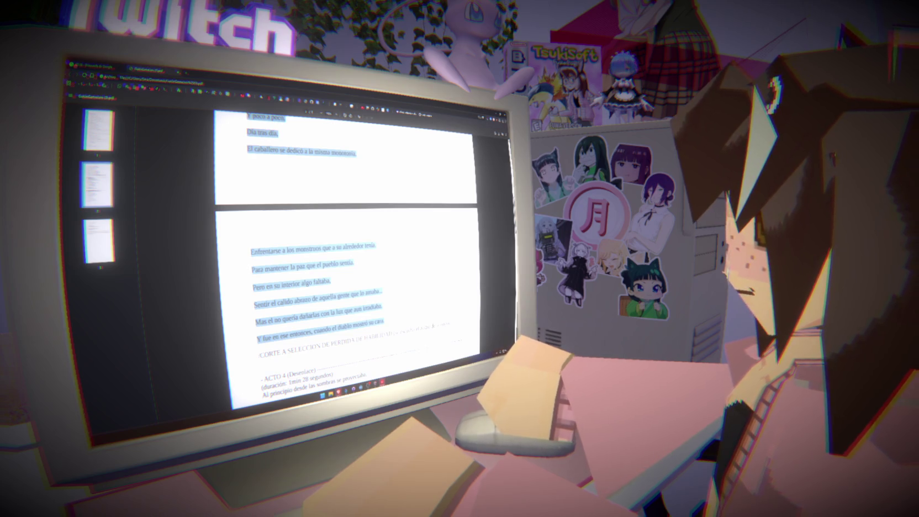
{"action": "scroll", "coordinate": [348, 248], "scroll_direction": "up", "scroll_amount": 3}
{"action": "scroll", "coordinate": [348, 248], "scroll_direction": "down", "scroll_amount": 3}
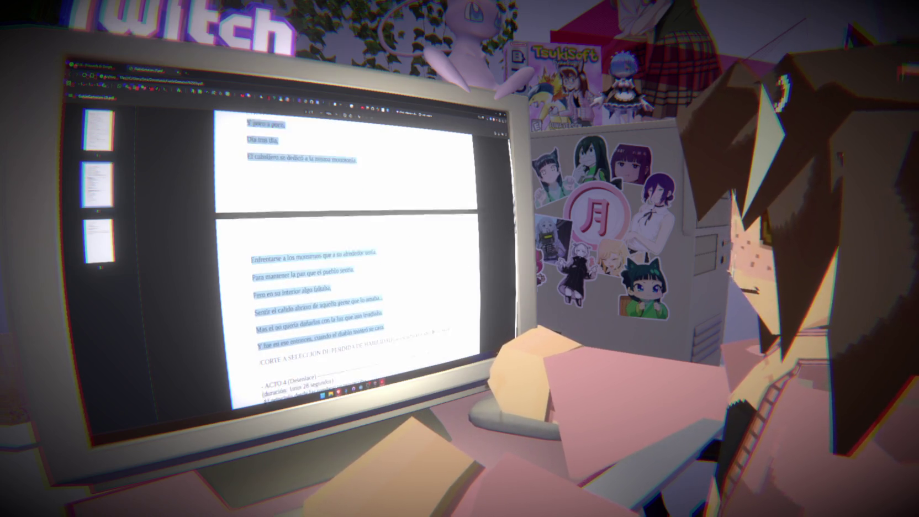
{"action": "scroll", "coordinate": [348, 249], "scroll_direction": "up", "scroll_amount": 1}
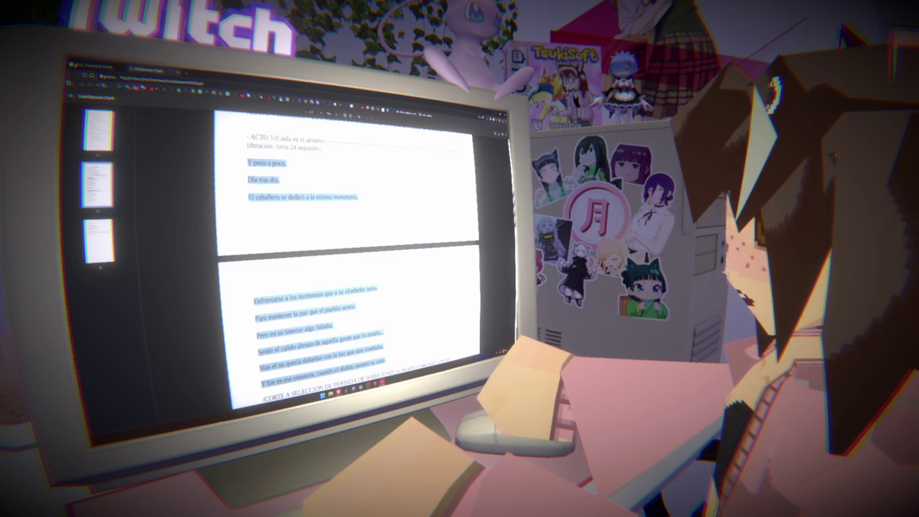
{"action": "scroll", "coordinate": [347, 249], "scroll_direction": "down", "scroll_amount": 1}
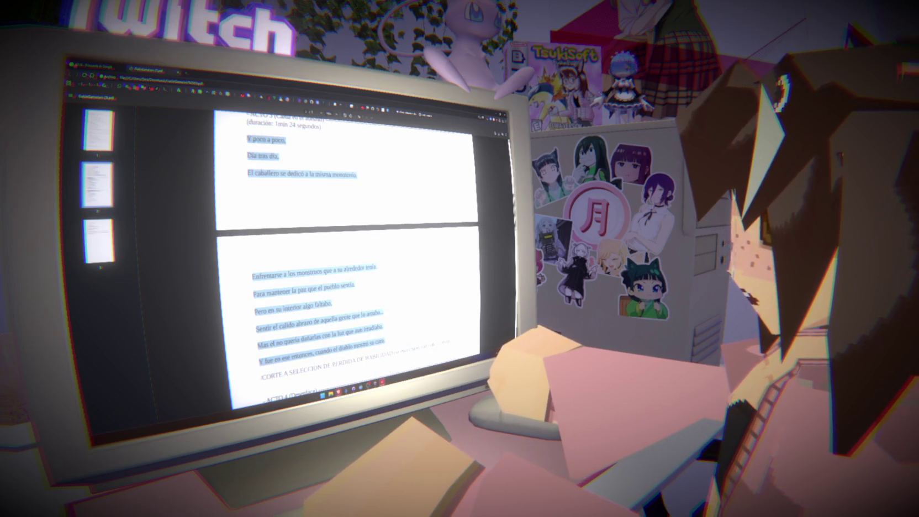
Step: Reselect 'Y poco a poco.', clear the selection, and return to the Godot editor
{"action": "left_click", "coordinate": [359, 198]}
{"action": "left_click_drag", "start_coordinate": [247, 140], "coordinate": [286, 141]}
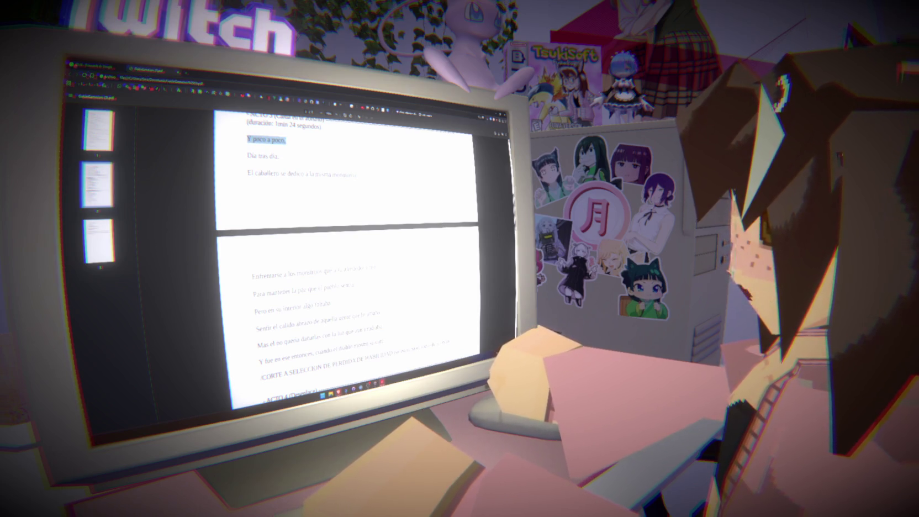
{"action": "left_click", "coordinate": [238, 156]}
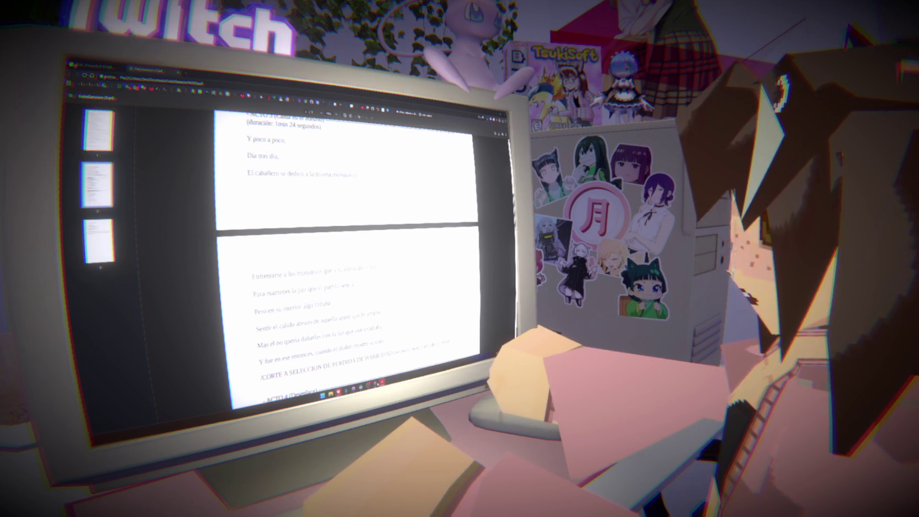
{"action": "key", "text": "alt+Tab"}
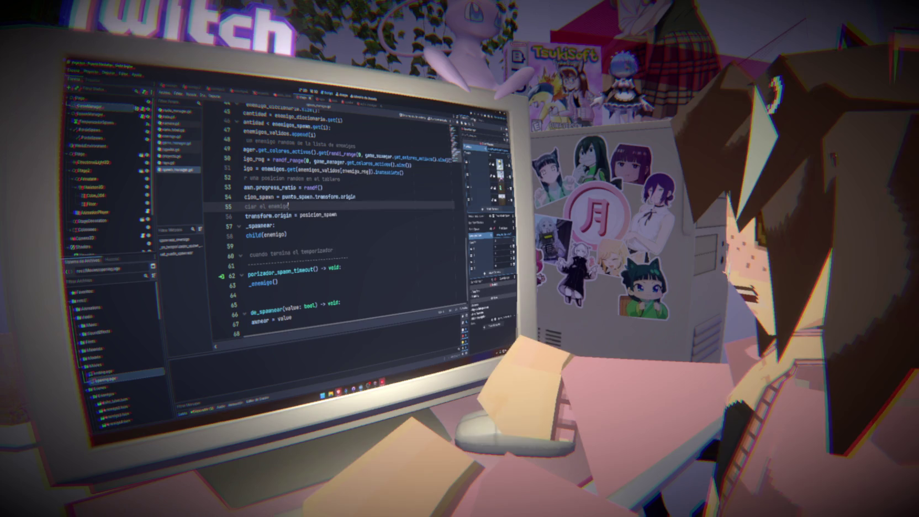
Step: Back in Godot, resume the game from the line 51 breakpoint with F12
{"action": "key", "text": "ctrl+F2"}
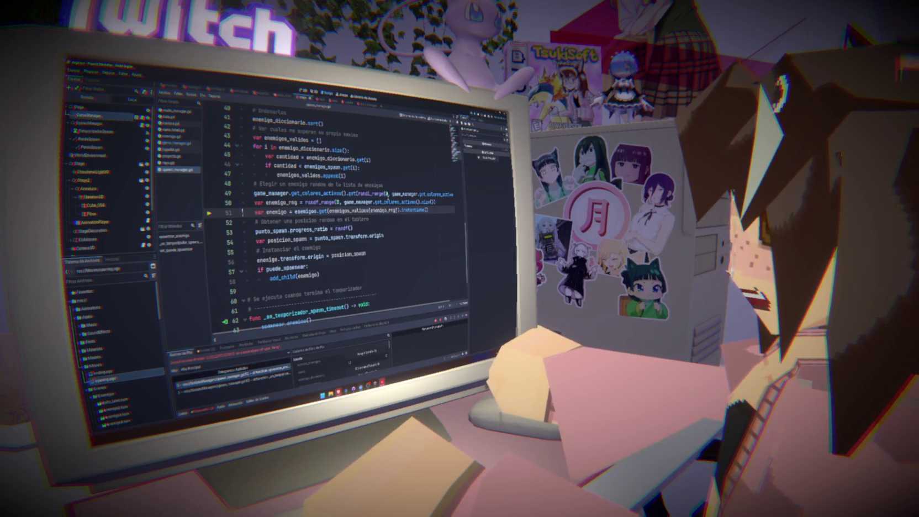
{"action": "key", "text": "F12"}
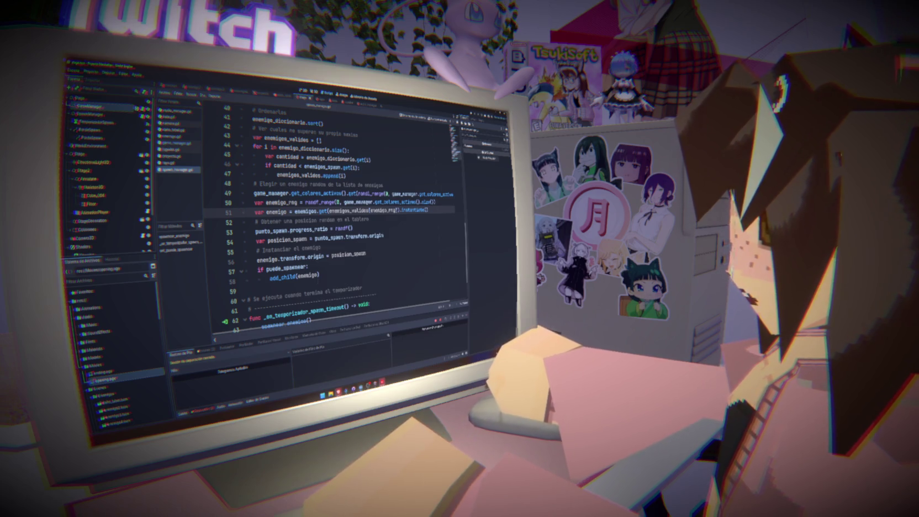
{"action": "scroll", "coordinate": [313, 280], "scroll_direction": "up", "scroll_amount": 7}
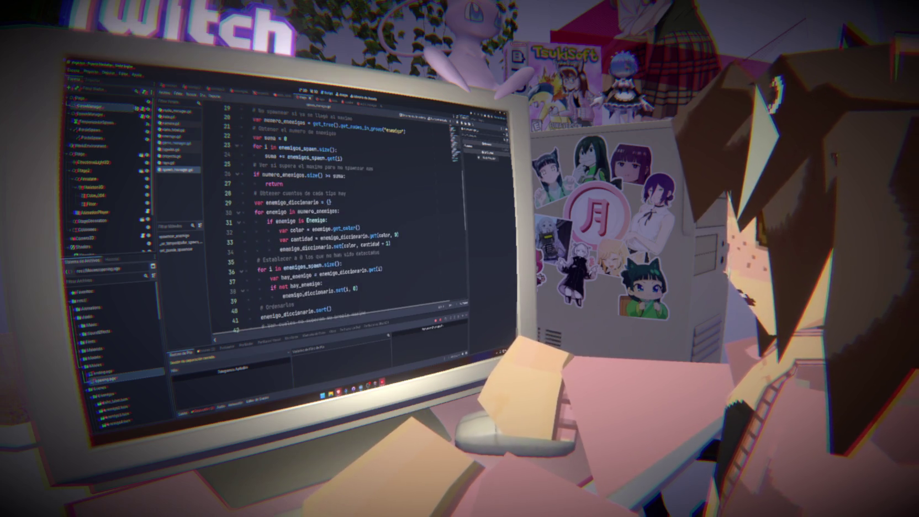
{"action": "scroll", "coordinate": [341, 220], "scroll_direction": "down", "scroll_amount": 6}
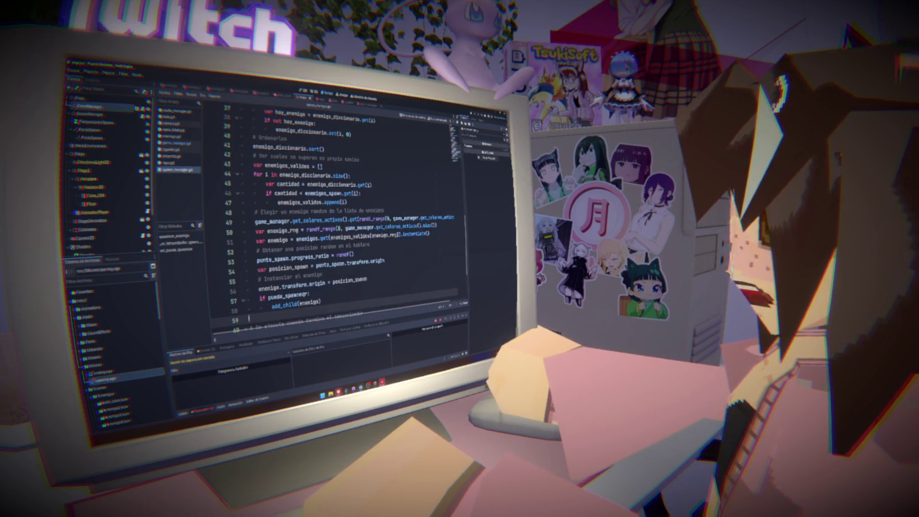
Step: Expand the Music folder and open the ACT3.mp3 track's audio preview
{"action": "mouse_move", "coordinate": [292, 296]}
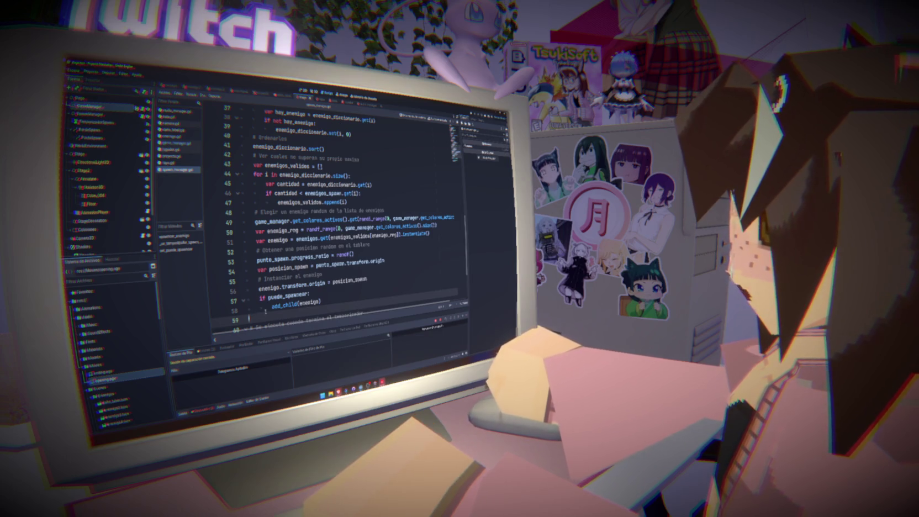
{"action": "left_click_drag", "start_coordinate": [95, 325], "coordinate": [83, 330]}
{"action": "double_click", "coordinate": [91, 325]}
Step: Play the ACT3.mp3 preview, skip ahead twice in the waveform, then bring up the PDF script
{"action": "double_click", "coordinate": [101, 348]}
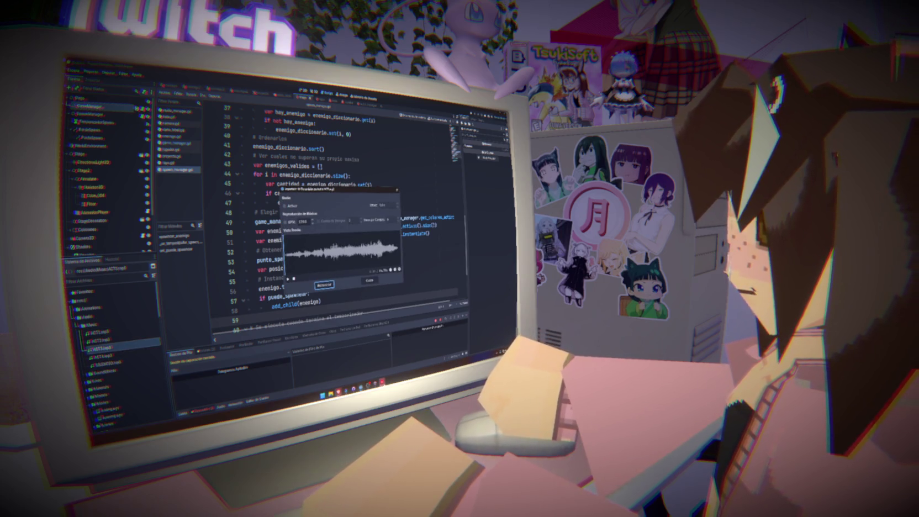
{"action": "left_click", "coordinate": [291, 278]}
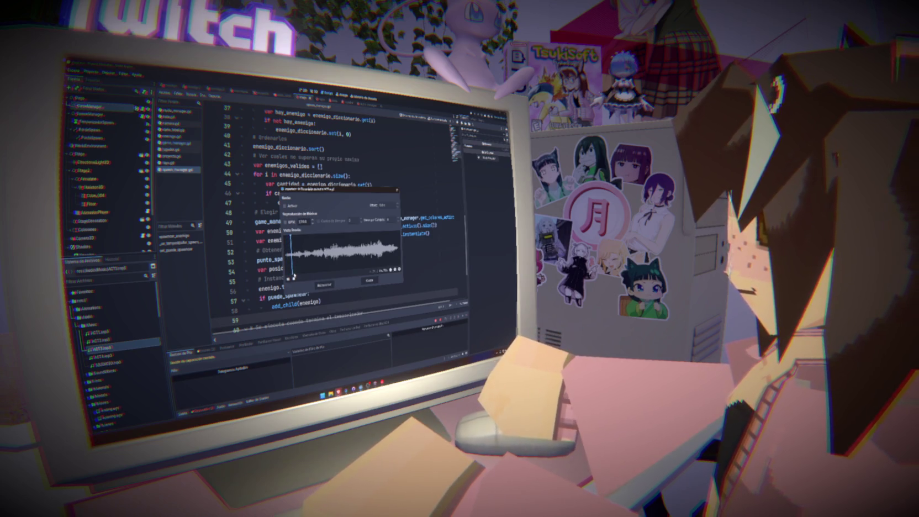
{"action": "left_click", "coordinate": [324, 270]}
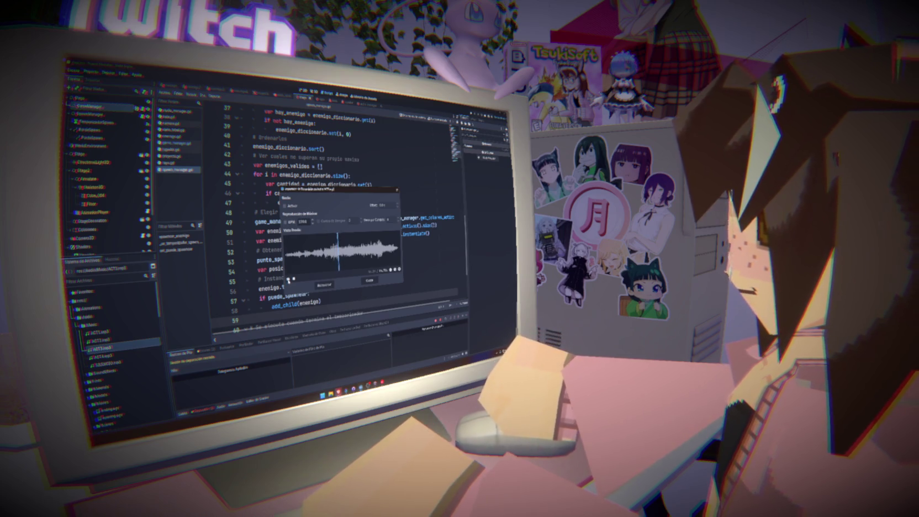
{"action": "left_click", "coordinate": [368, 253]}
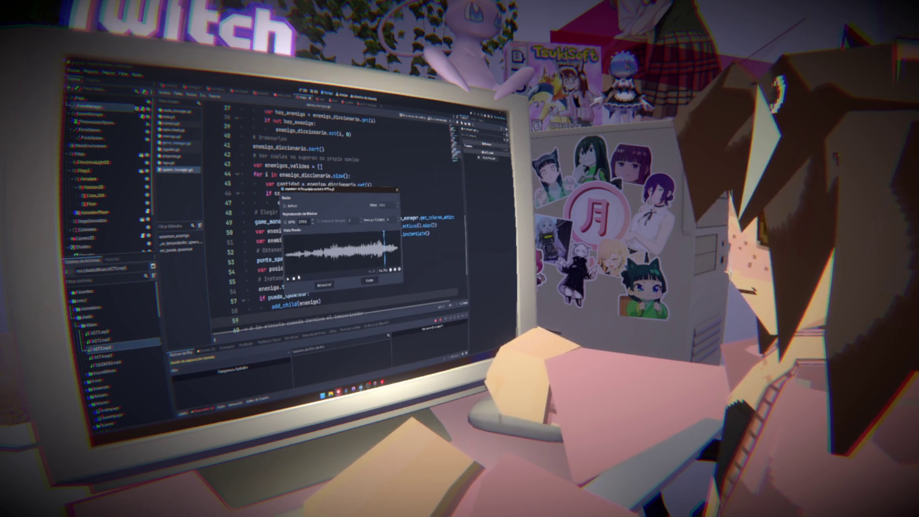
{"action": "mouse_move", "coordinate": [330, 393]}
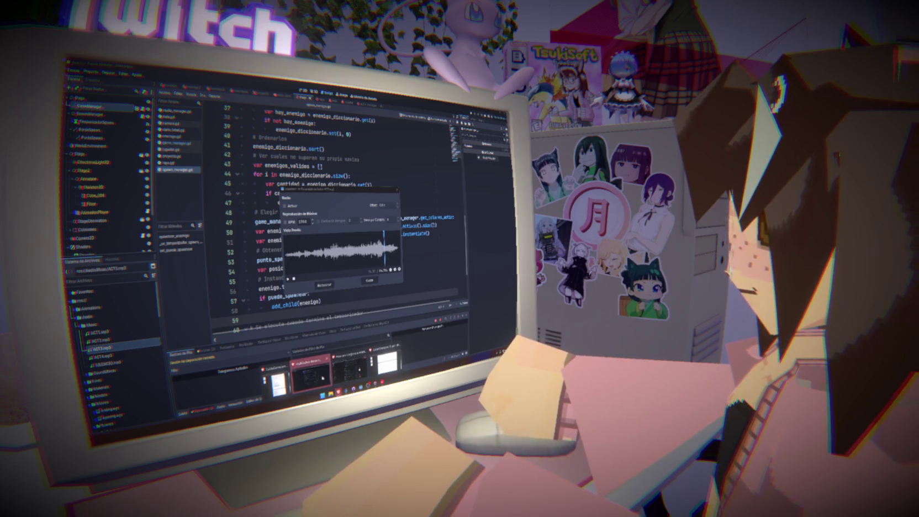
{"action": "left_click", "coordinate": [387, 362]}
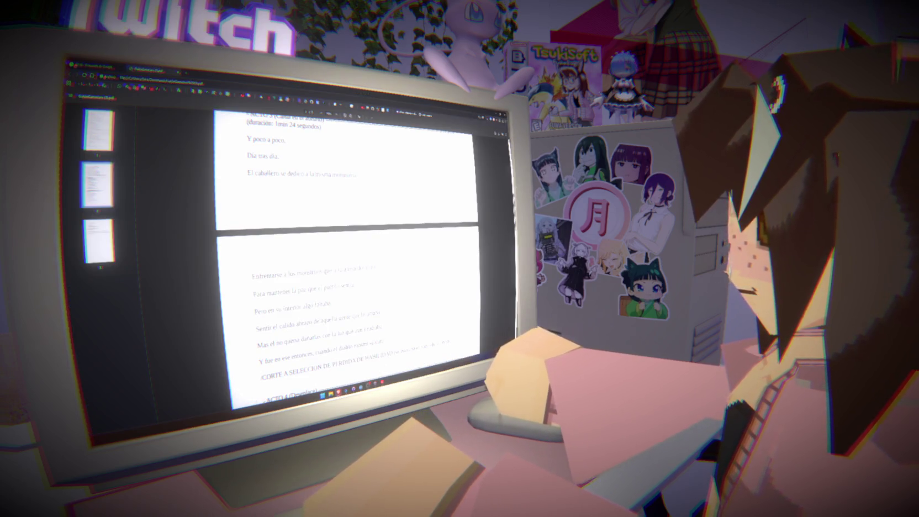
Step: Select the narration lines near the ACTO 3 break, then switch back to Godot's ACT3.mp3 preview
{"action": "mouse_move", "coordinate": [381, 313]}
{"action": "left_mouse_down"}
{"action": "mouse_move", "coordinate": [384, 371]}
{"action": "mouse_move", "coordinate": [382, 323]}
{"action": "left_mouse_up"}
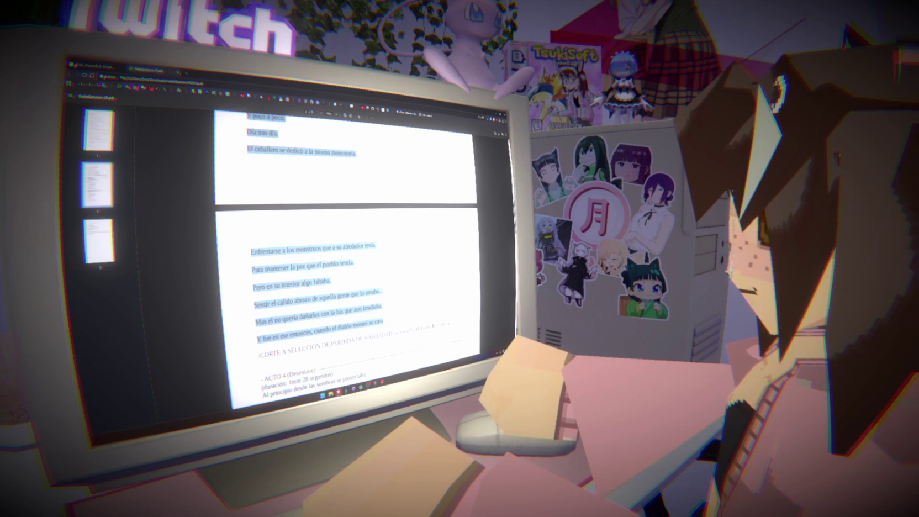
{"action": "scroll", "coordinate": [348, 248], "scroll_direction": "up", "scroll_amount": 3}
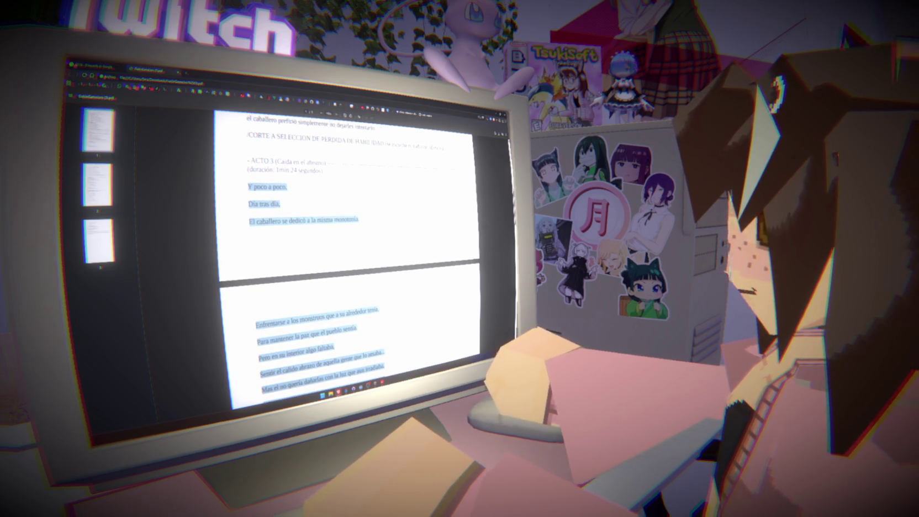
{"action": "scroll", "coordinate": [348, 248], "scroll_direction": "down", "scroll_amount": 4}
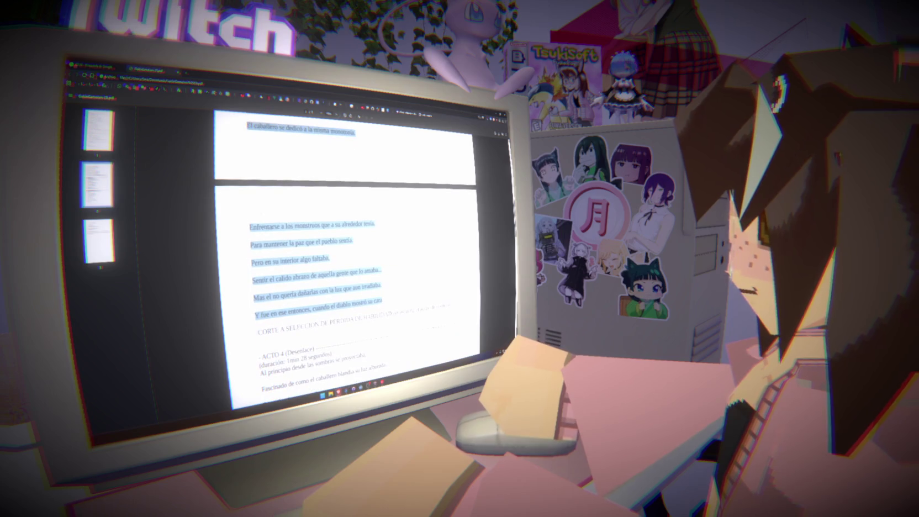
{"action": "mouse_move", "coordinate": [366, 385]}
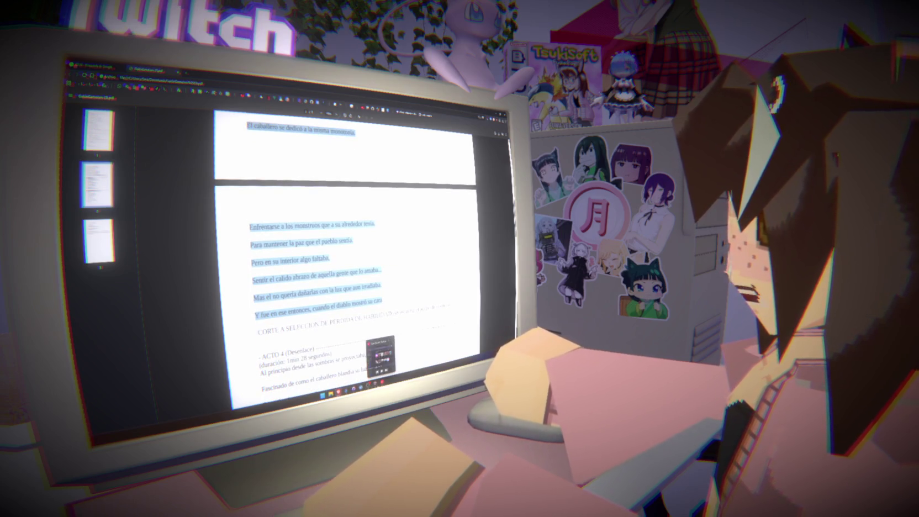
{"action": "left_click", "coordinate": [353, 367]}
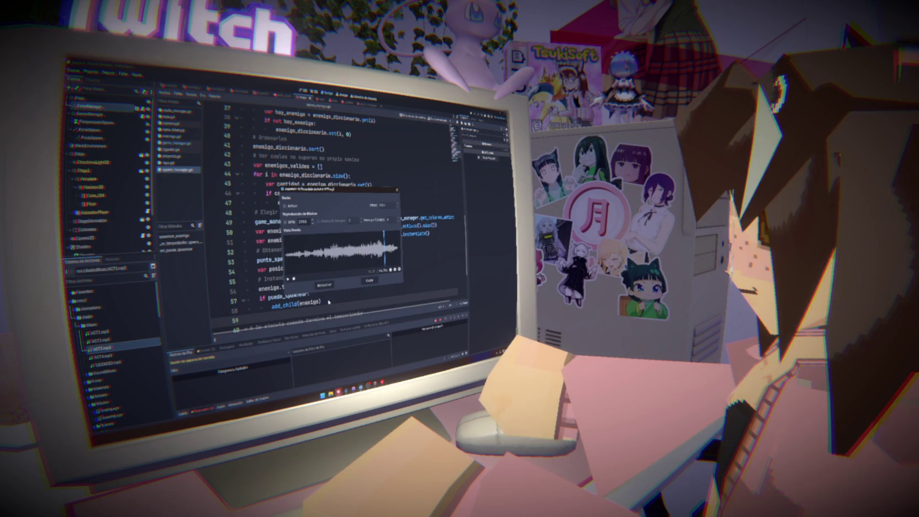
Step: Play the ACT3.mp3 preview, check the devil line in the PDF, then rewind slightly and resume
{"action": "left_click", "coordinate": [287, 279]}
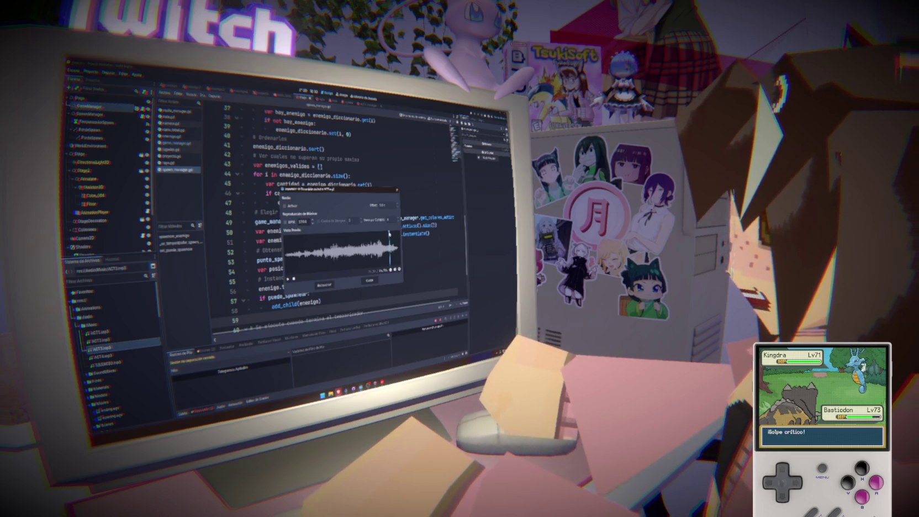
{"action": "mouse_move", "coordinate": [339, 392]}
{"action": "left_click", "coordinate": [311, 378]}
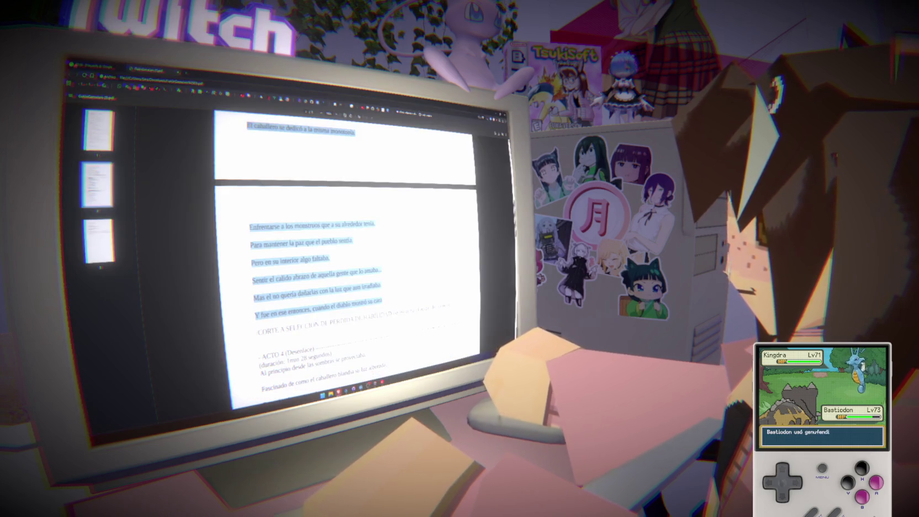
{"action": "left_click_drag", "start_coordinate": [312, 313], "coordinate": [379, 299]}
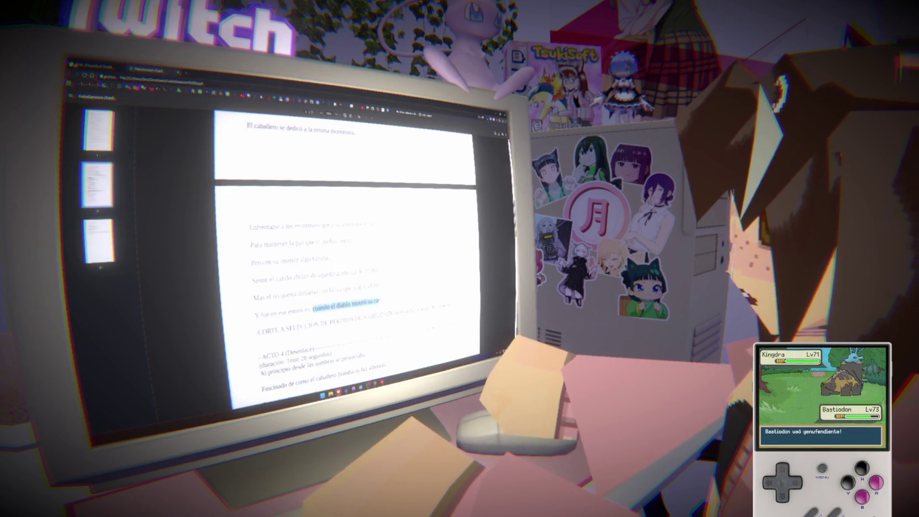
{"action": "left_click", "coordinate": [379, 298]}
{"action": "key", "text": "alt+Tab"}
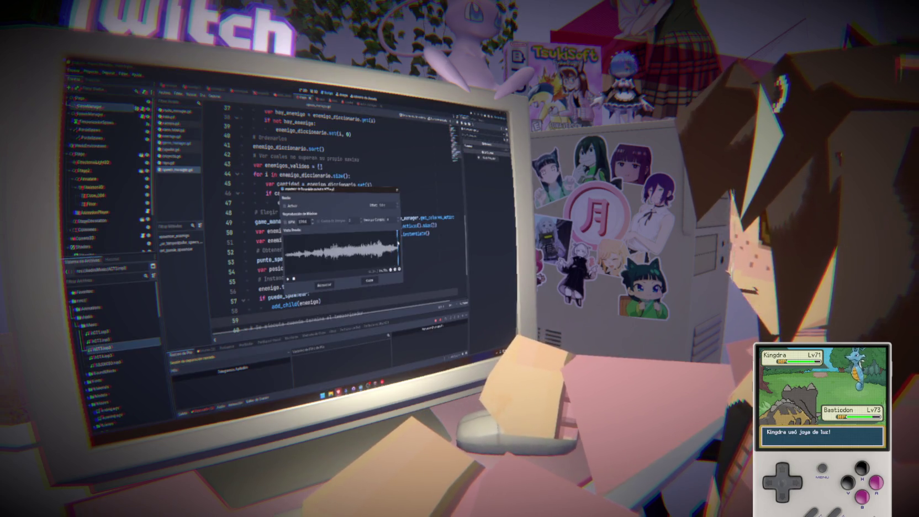
{"action": "left_click_drag", "start_coordinate": [398, 249], "coordinate": [378, 248]}
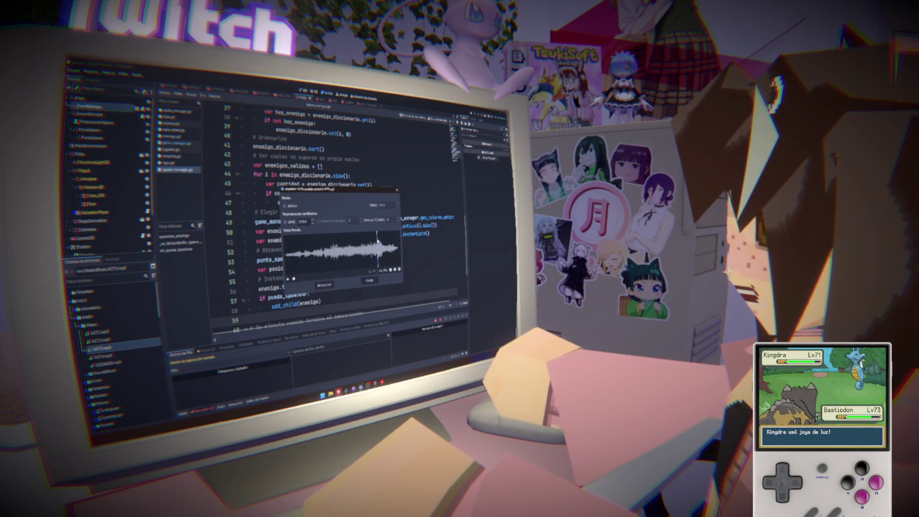
{"action": "left_click", "coordinate": [288, 280]}
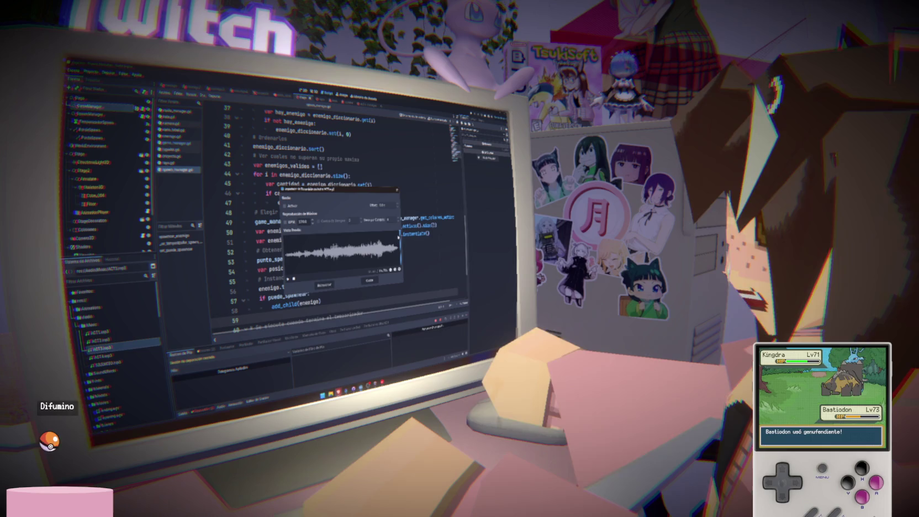
Step: Close the ACT3.mp3 audio import dialog
{"action": "left_click", "coordinate": [370, 279]}
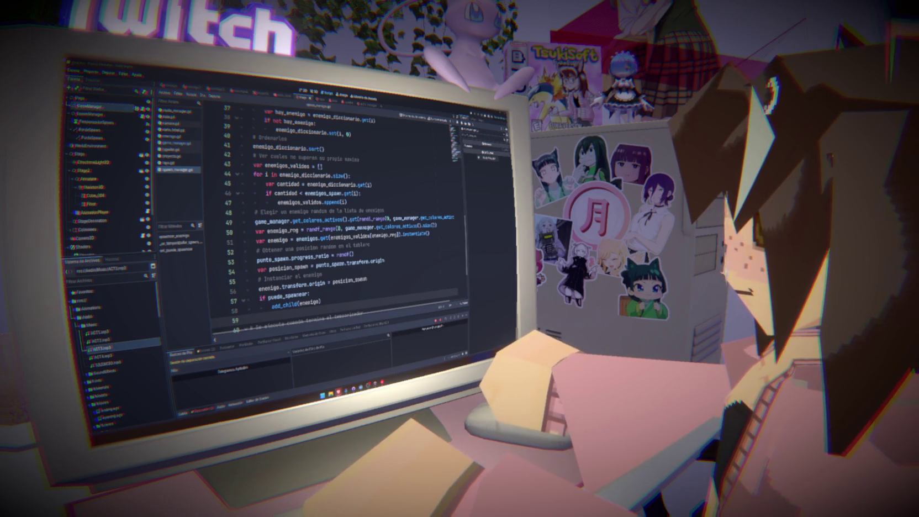
Step: Add a colon after get(i) at the end of line 46's if condition
{"action": "left_click", "coordinate": [398, 193]}
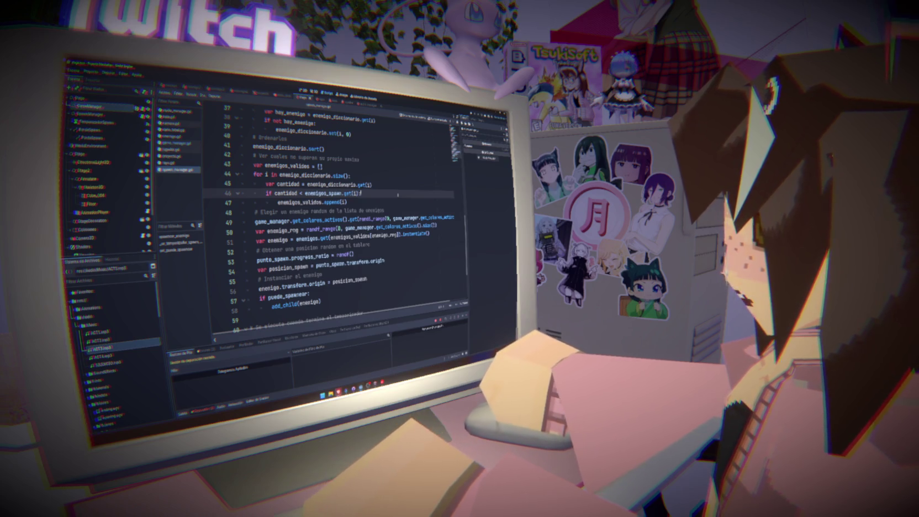
{"action": "type", "text": ":"}
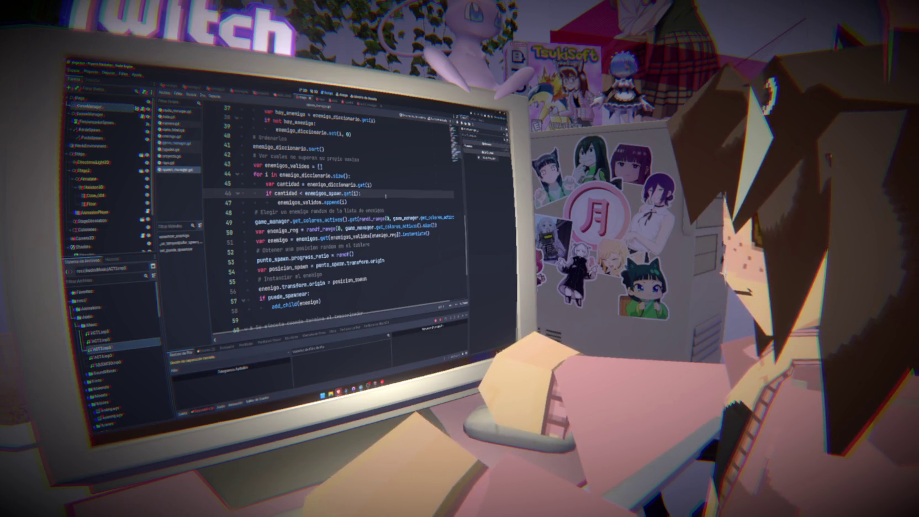
Step: Open game_manager.gd from the script list and scroll to its _ready function
{"action": "left_click", "coordinate": [175, 111]}
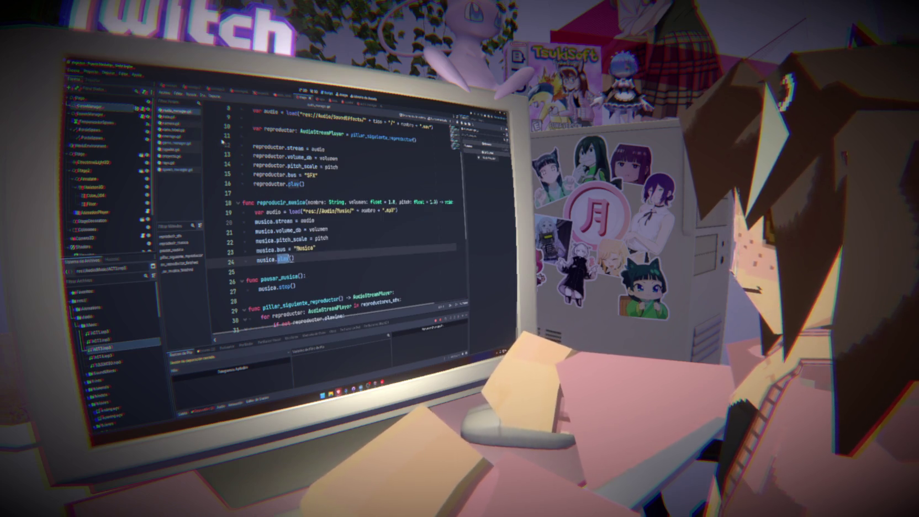
{"action": "scroll", "coordinate": [333, 203], "scroll_direction": "up", "scroll_amount": 3}
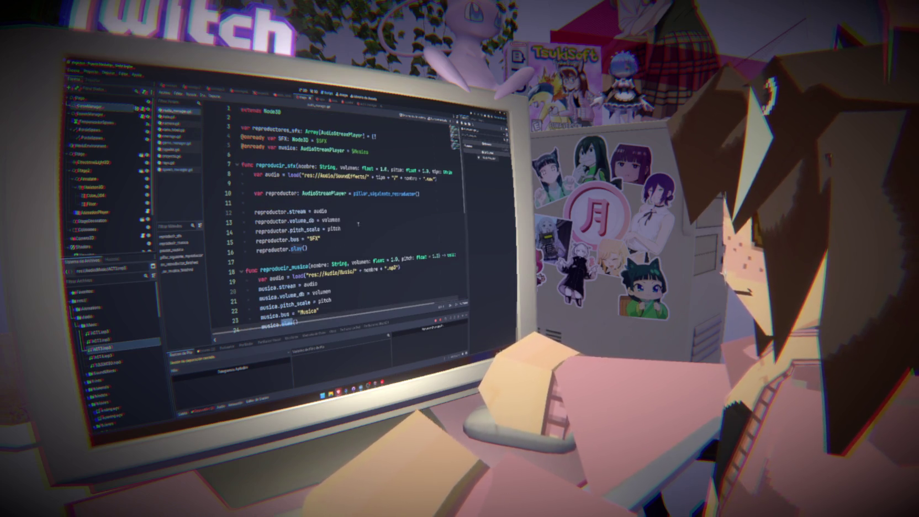
{"action": "left_click", "coordinate": [180, 143]}
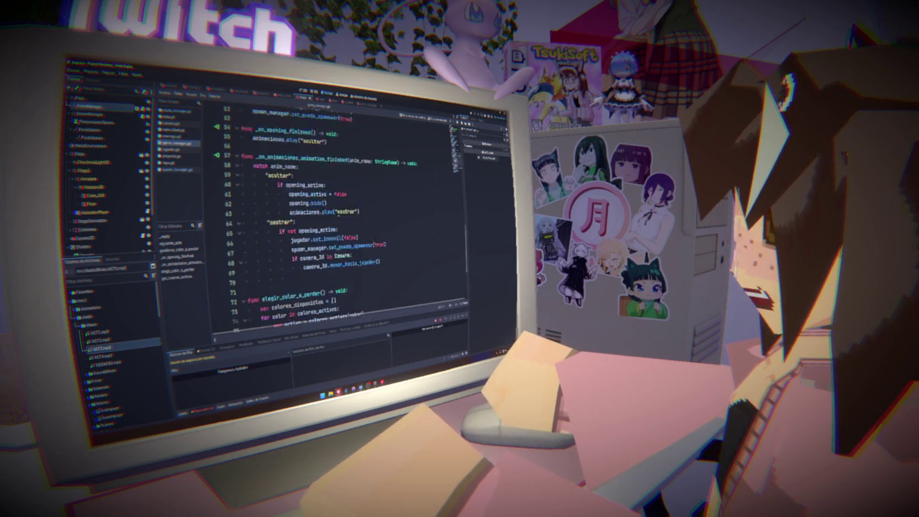
{"action": "scroll", "coordinate": [381, 218], "scroll_direction": "up", "scroll_amount": 10}
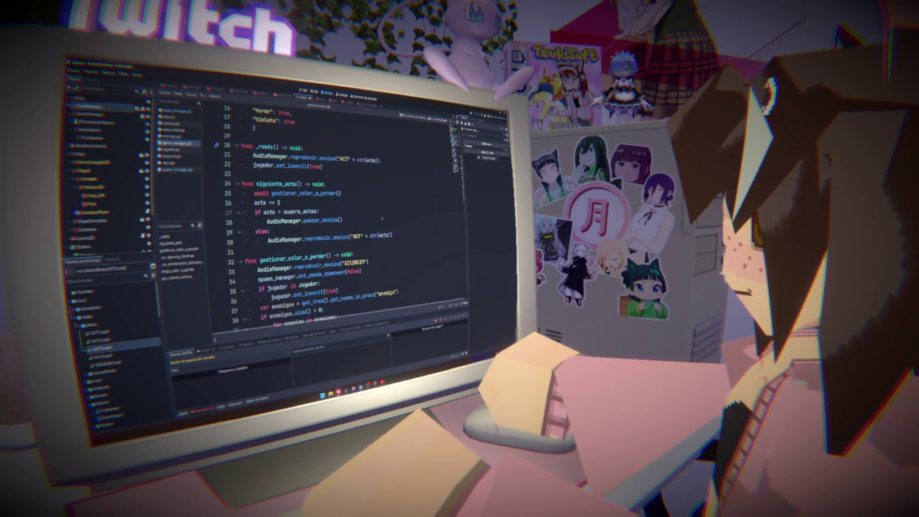
Step: Replace the act music argument on line 21 with "SILENCIO" and save the script
{"action": "left_click_drag", "start_coordinate": [380, 158], "coordinate": [338, 159]}
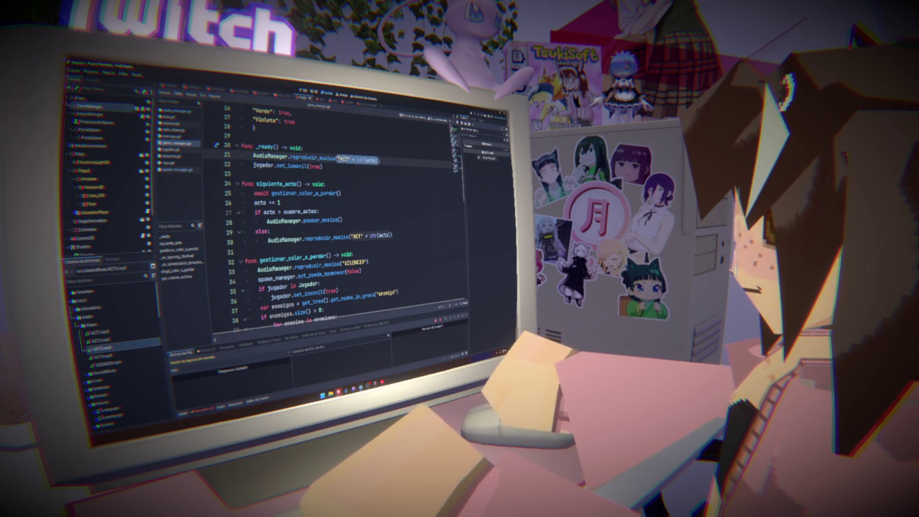
{"action": "key", "text": "BackSpace"}
{"action": "type", "text": "\"SILENC"}
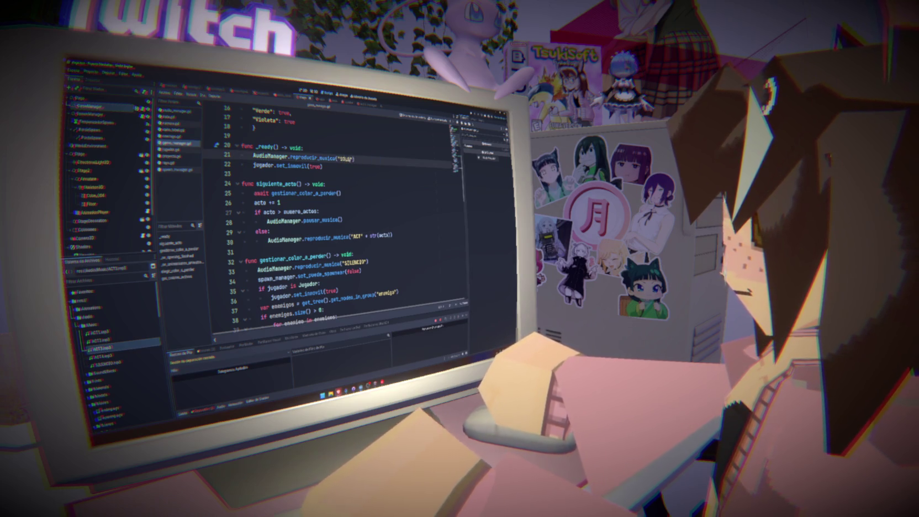
{"action": "type", "text": "IO"}
{"action": "key", "text": "ctrl+s"}
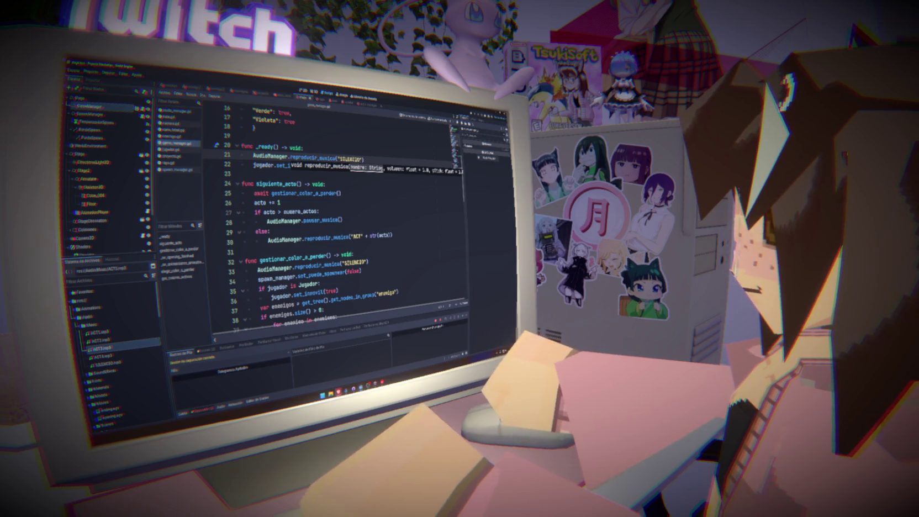
{"action": "key", "text": "Escape"}
{"action": "key", "text": "ctrl+s"}
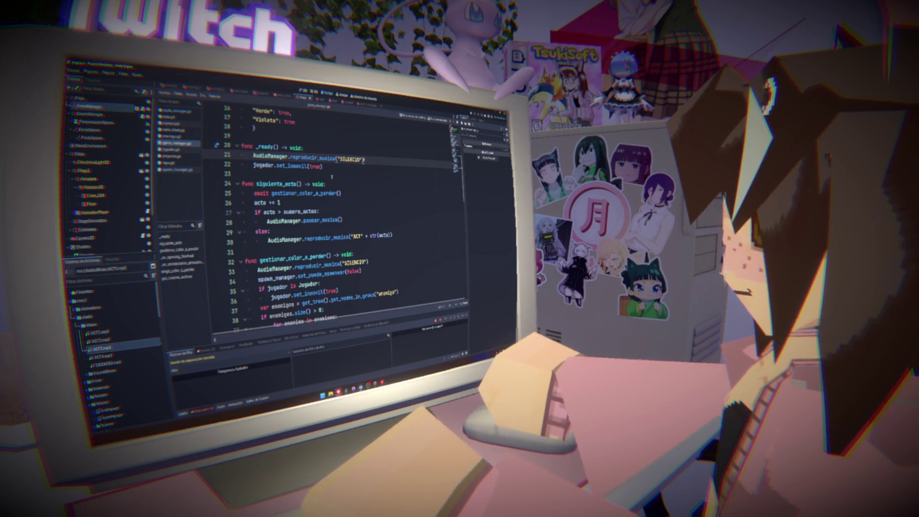
{"action": "scroll", "coordinate": [345, 191], "scroll_direction": "down", "scroll_amount": 4}
{"action": "scroll", "coordinate": [345, 191], "scroll_direction": "up", "scroll_amount": 2}
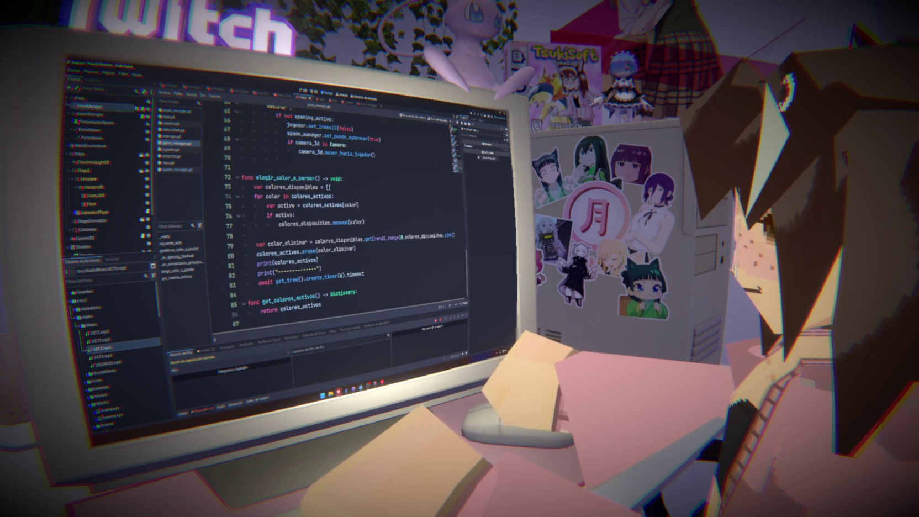
Step: Copy the reproducir_musica("ACT" + str(acto)) call line
{"action": "scroll", "coordinate": [345, 192], "scroll_direction": "up", "scroll_amount": 3}
{"action": "scroll", "coordinate": [345, 191], "scroll_direction": "down", "scroll_amount": 3}
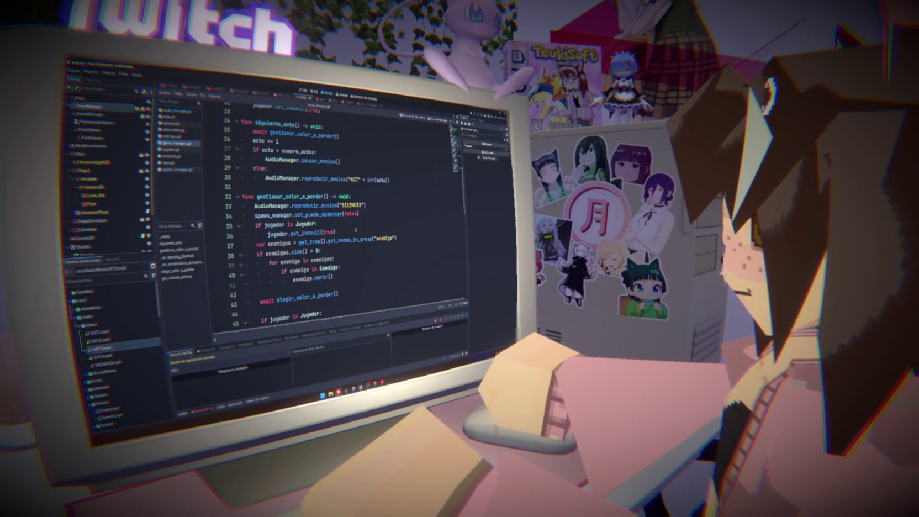
{"action": "left_click_drag", "start_coordinate": [389, 180], "coordinate": [266, 179]}
{"action": "key", "text": "ctrl+c"}
{"action": "scroll", "coordinate": [350, 218], "scroll_direction": "down", "scroll_amount": 11}
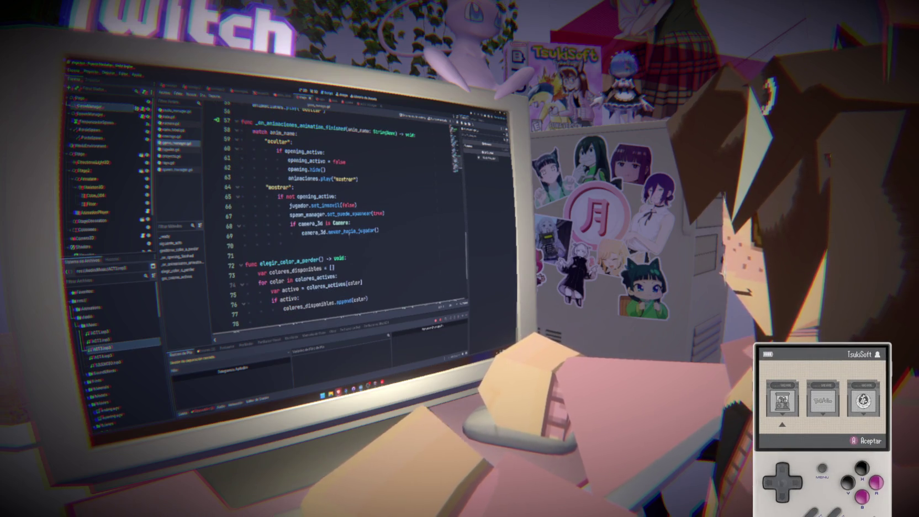
{"action": "left_click", "coordinate": [374, 199]}
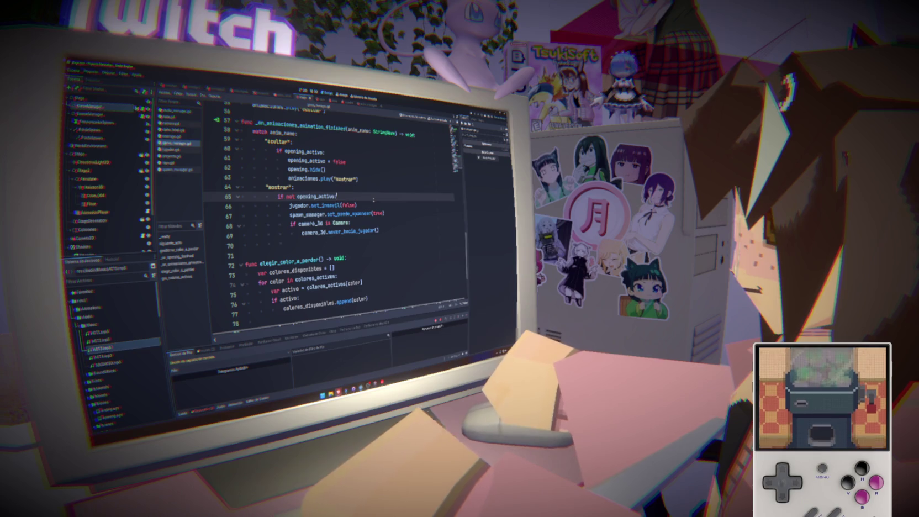
{"action": "scroll", "coordinate": [373, 200], "scroll_direction": "up", "scroll_amount": 3}
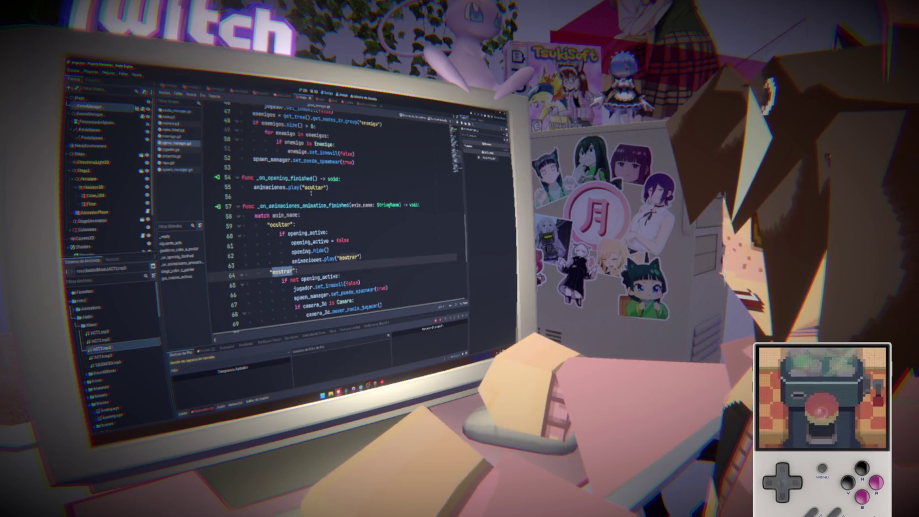
{"action": "scroll", "coordinate": [342, 216], "scroll_direction": "up", "scroll_amount": 4}
{"action": "scroll", "coordinate": [379, 222], "scroll_direction": "up", "scroll_amount": 7}
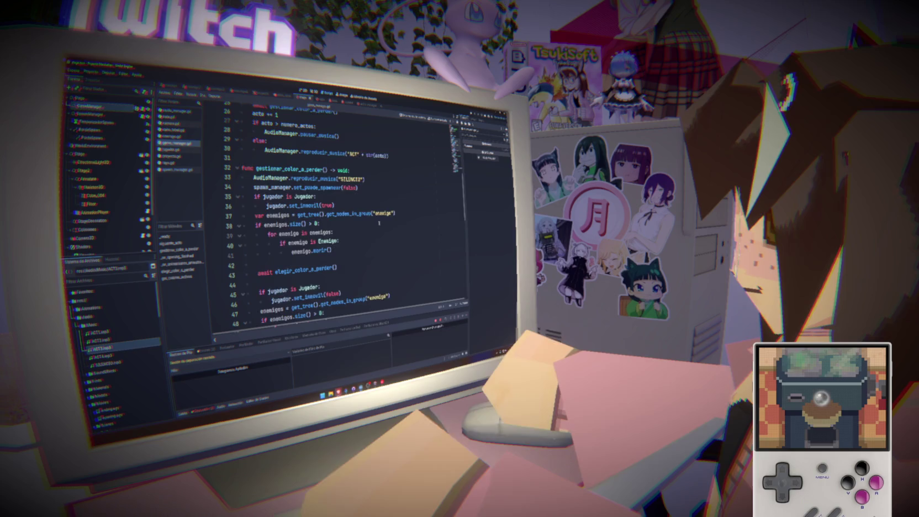
{"action": "scroll", "coordinate": [379, 223], "scroll_direction": "down", "scroll_amount": 8}
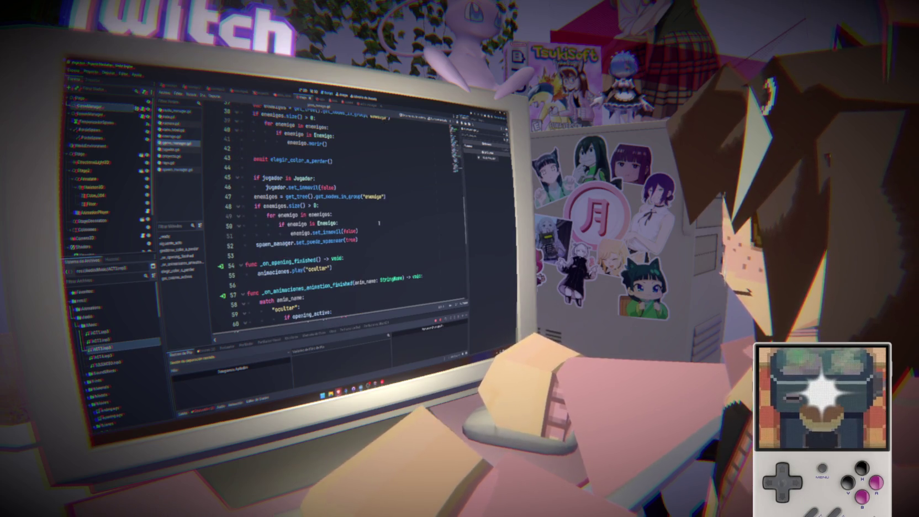
{"action": "scroll", "coordinate": [379, 222], "scroll_direction": "down", "scroll_amount": 2}
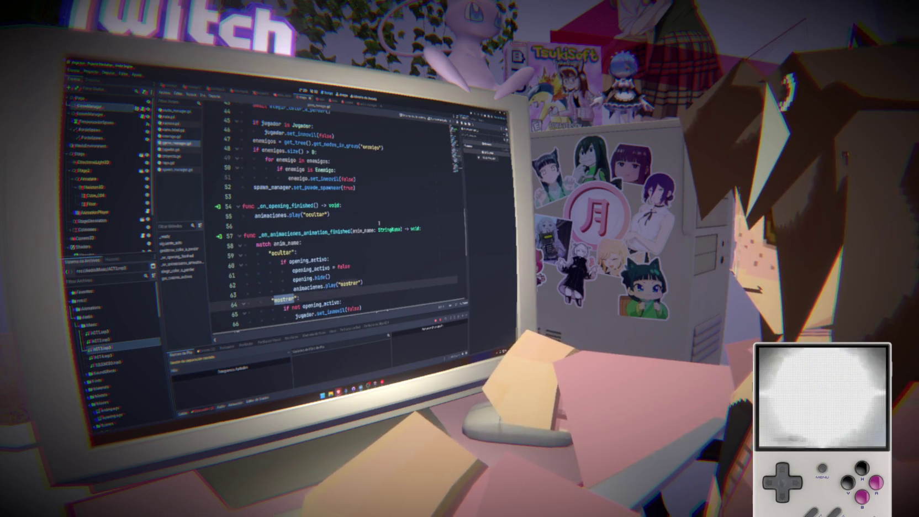
{"action": "scroll", "coordinate": [379, 223], "scroll_direction": "down", "scroll_amount": 3}
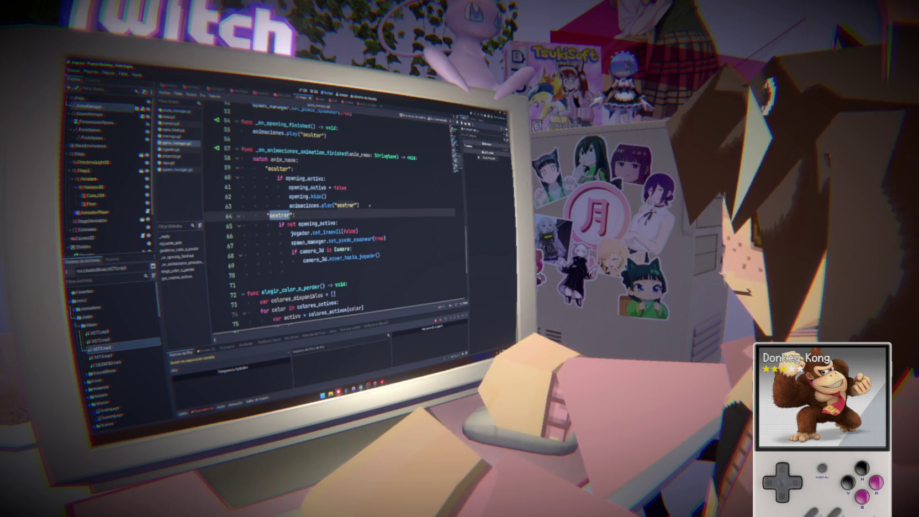
Step: Paste the act music call on a new line after opening.hide() on line 62, then run the game
{"action": "left_click", "coordinate": [370, 206]}
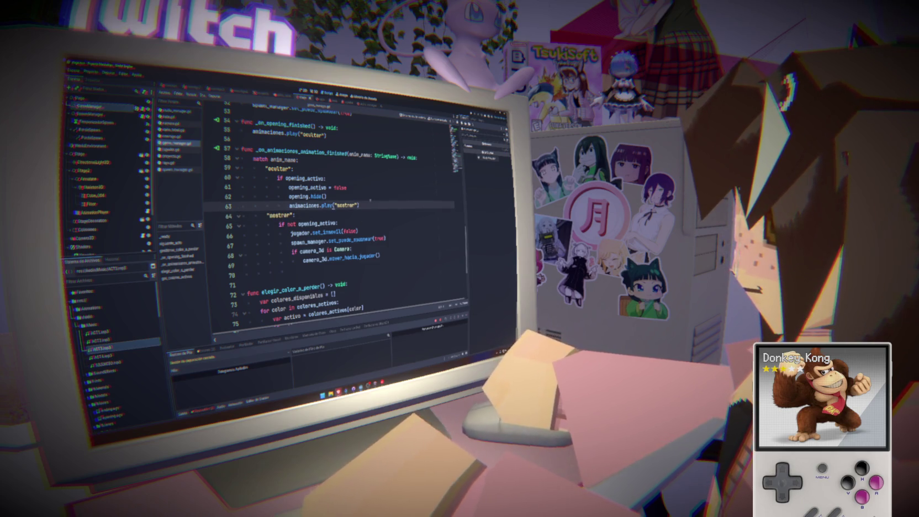
{"action": "left_click", "coordinate": [370, 198]}
{"action": "key", "text": "Return"}
{"action": "key", "text": "ctrl+v"}
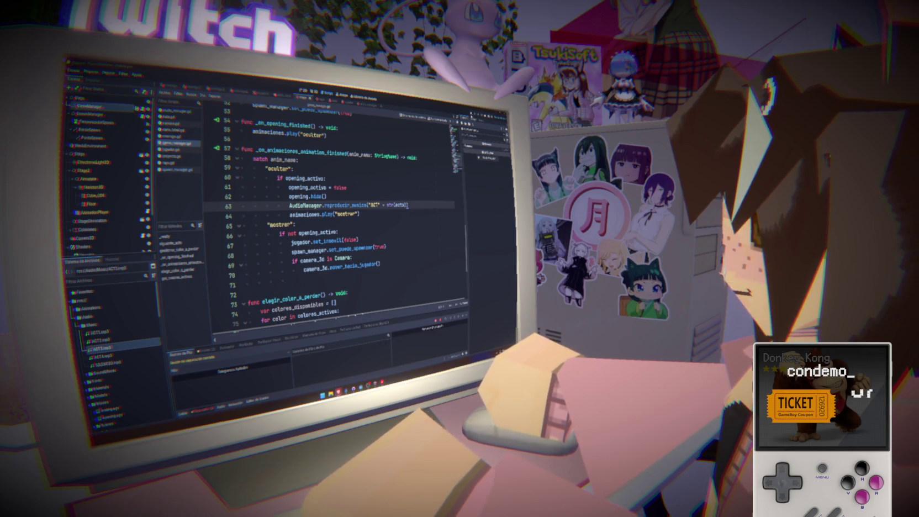
{"action": "key", "text": "F5"}
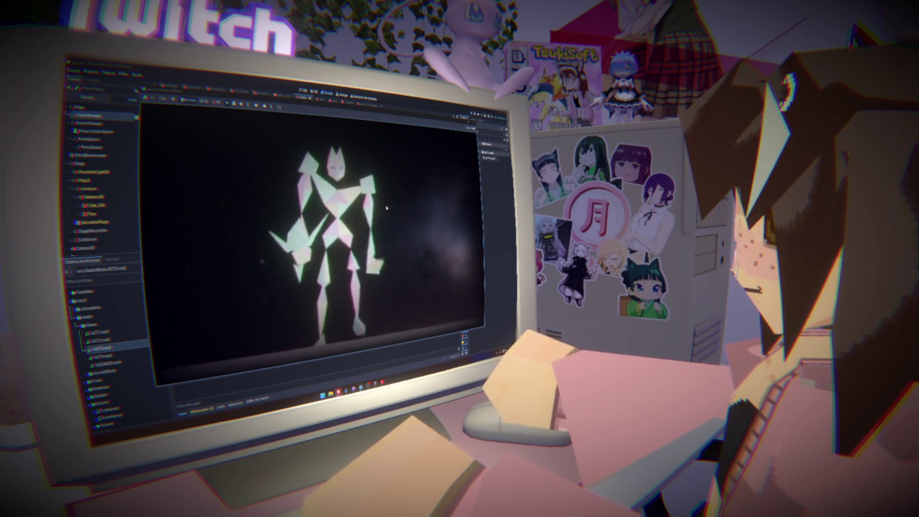
Step: Raise the Music bus fader in the Audio panel, then test-run the game and stop it
{"action": "key", "text": "F8"}
{"action": "left_click", "coordinate": [221, 407]}
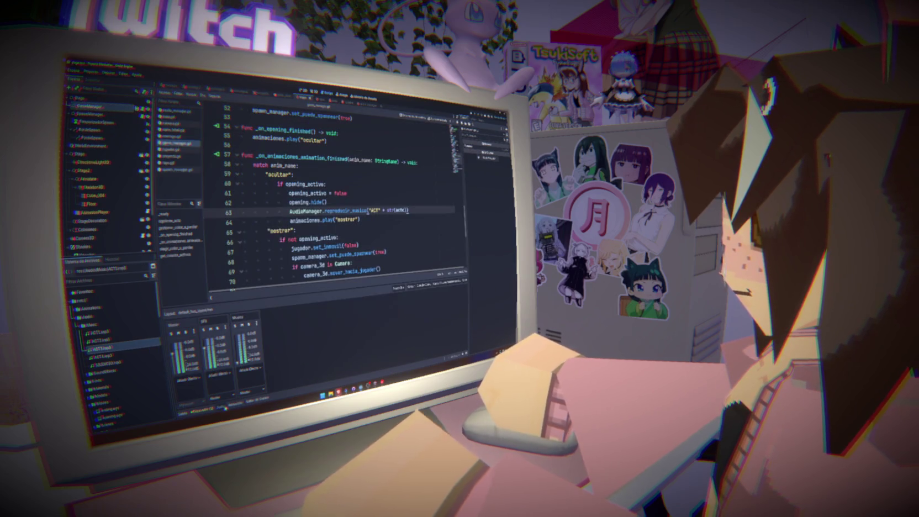
{"action": "left_click_drag", "start_coordinate": [238, 363], "coordinate": [240, 349]}
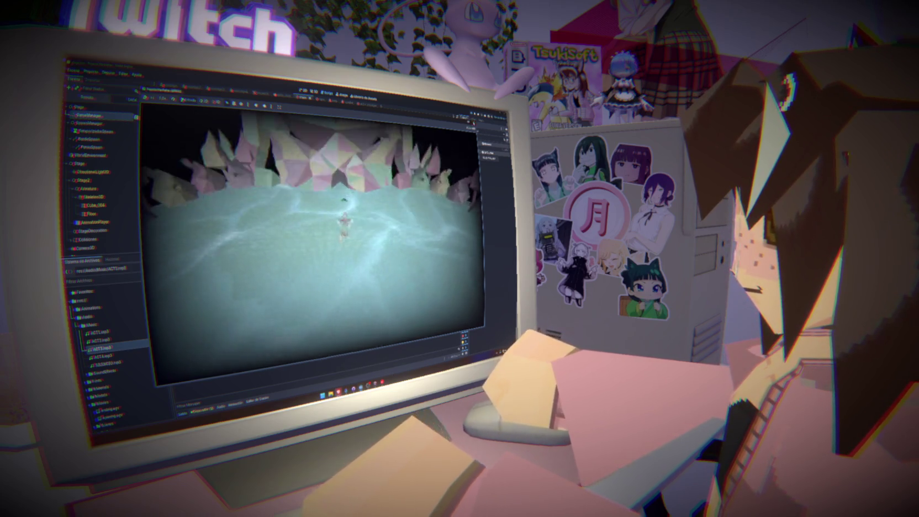
{"action": "key", "text": "F8"}
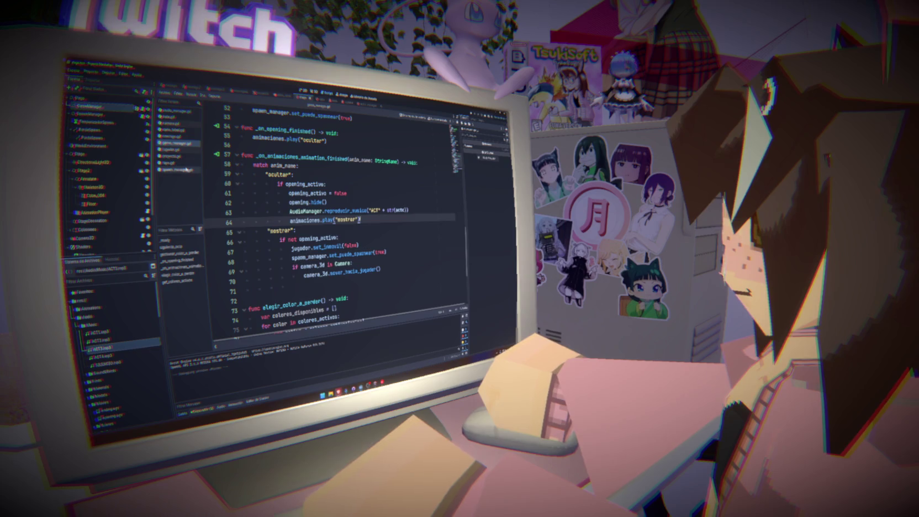
Step: Open spawn_manager.gd and review its spawn-position and enemy instancing code
{"action": "left_click", "coordinate": [178, 170]}
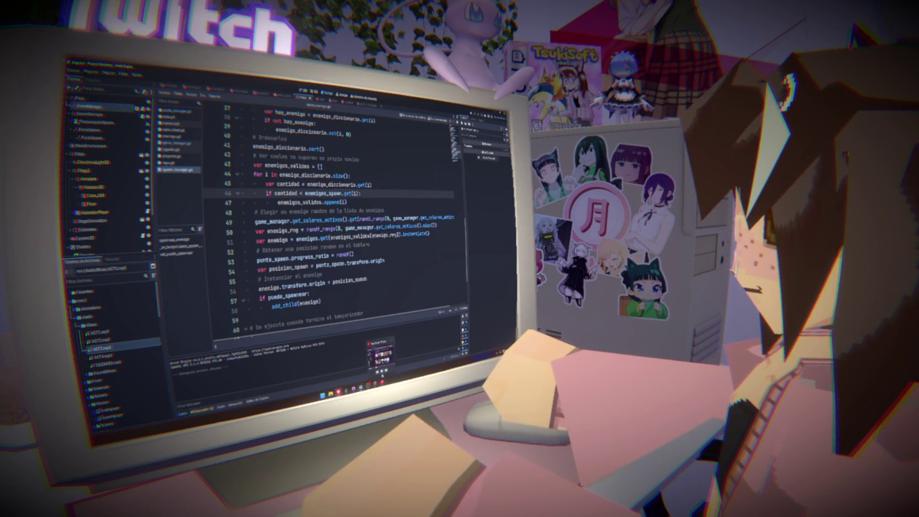
{"action": "left_click", "coordinate": [341, 299]}
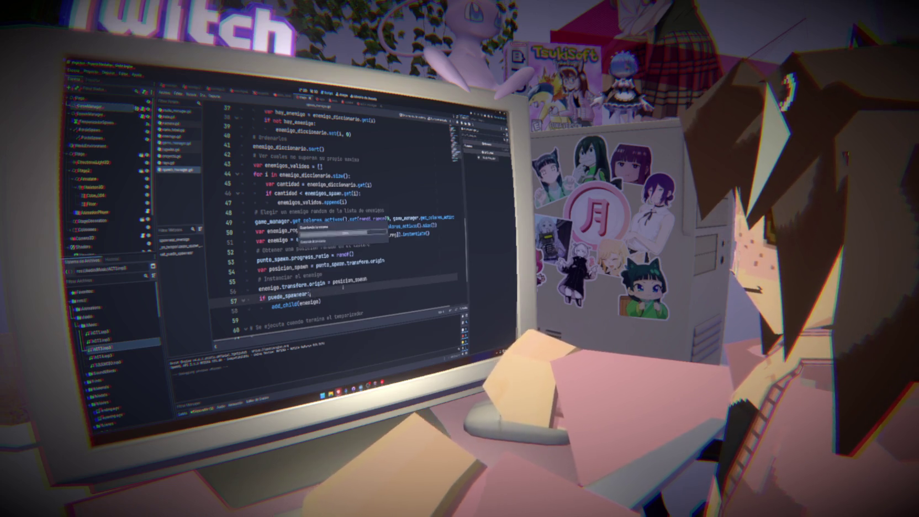
{"action": "left_click", "coordinate": [395, 258]}
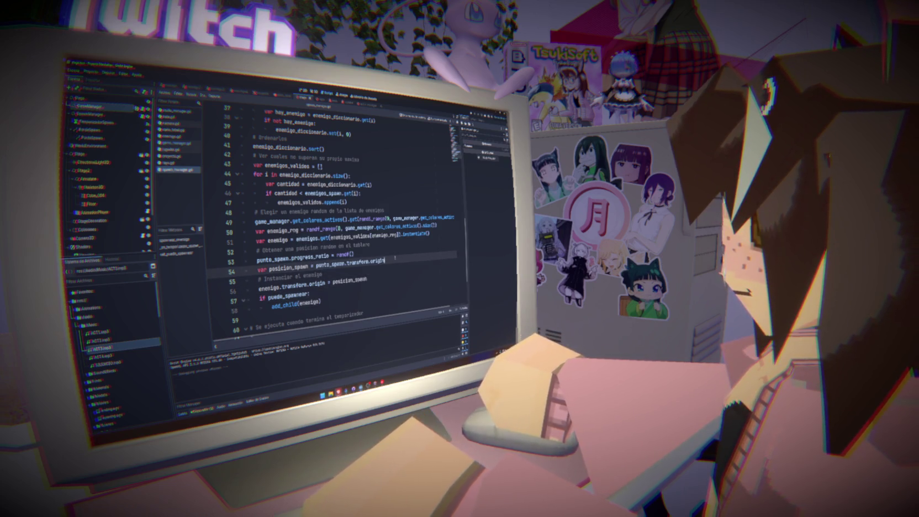
{"action": "scroll", "coordinate": [395, 258], "scroll_direction": "down", "scroll_amount": 3}
{"action": "scroll", "coordinate": [396, 258], "scroll_direction": "up", "scroll_amount": 3}
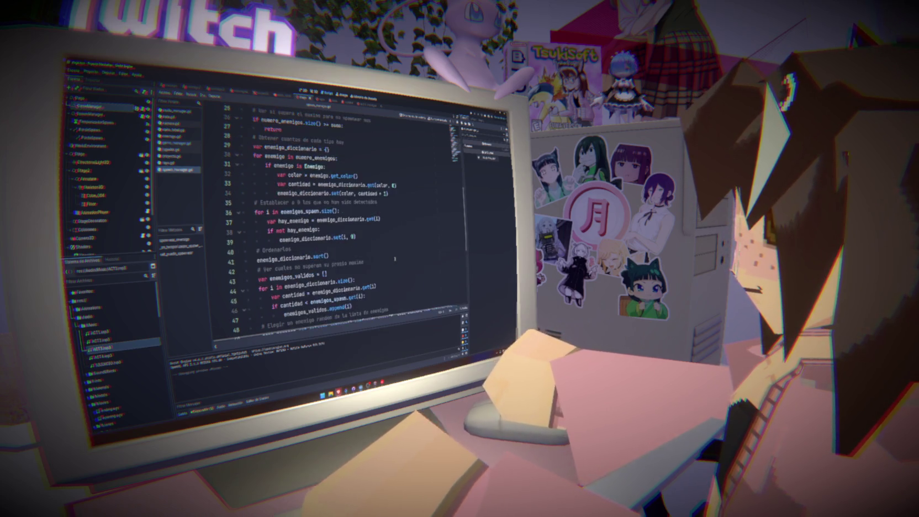
{"action": "scroll", "coordinate": [395, 259], "scroll_direction": "down", "scroll_amount": 2}
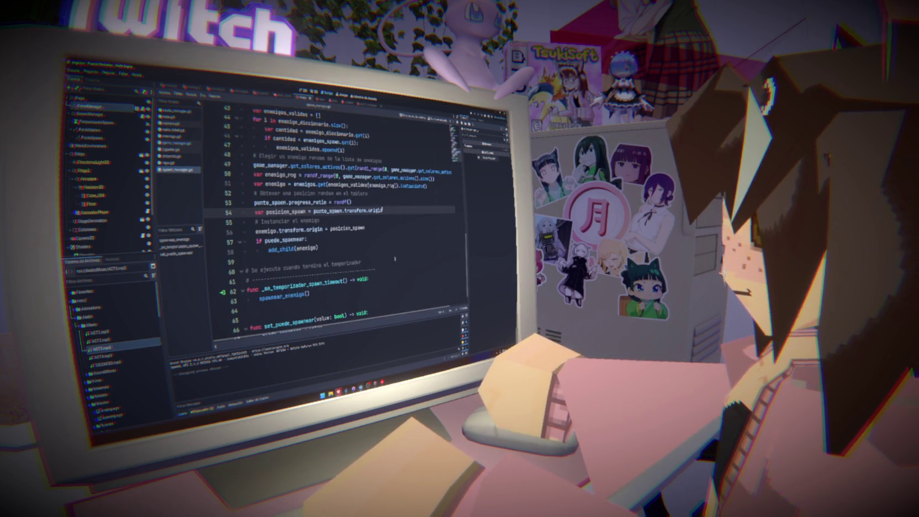
Step: Select the whole of line 49, the random active-colour pick
{"action": "left_click_drag", "start_coordinate": [320, 249], "coordinate": [243, 227]}
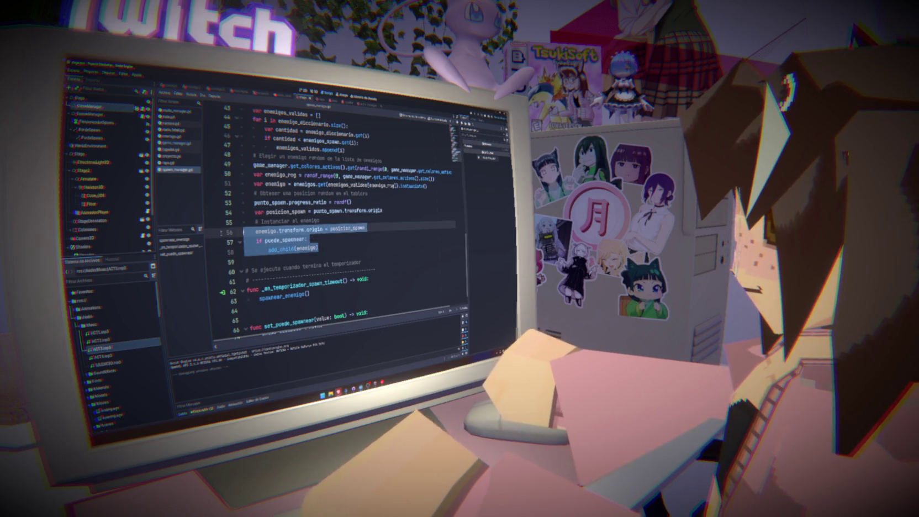
{"action": "key", "text": "shift+Up"}
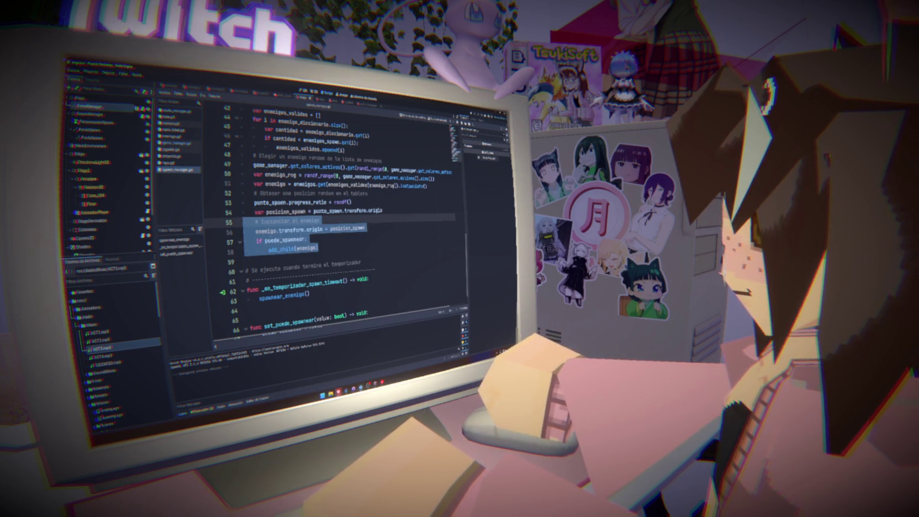
{"action": "key", "text": "Up"}
{"action": "scroll", "coordinate": [331, 231], "scroll_direction": "up", "scroll_amount": 2}
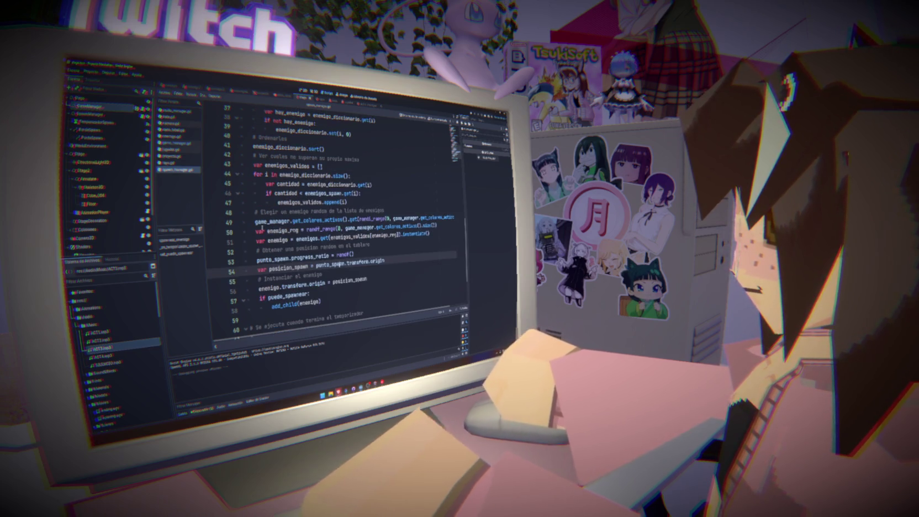
{"action": "left_click", "coordinate": [255, 221]}
{"action": "key", "text": "shift+End"}
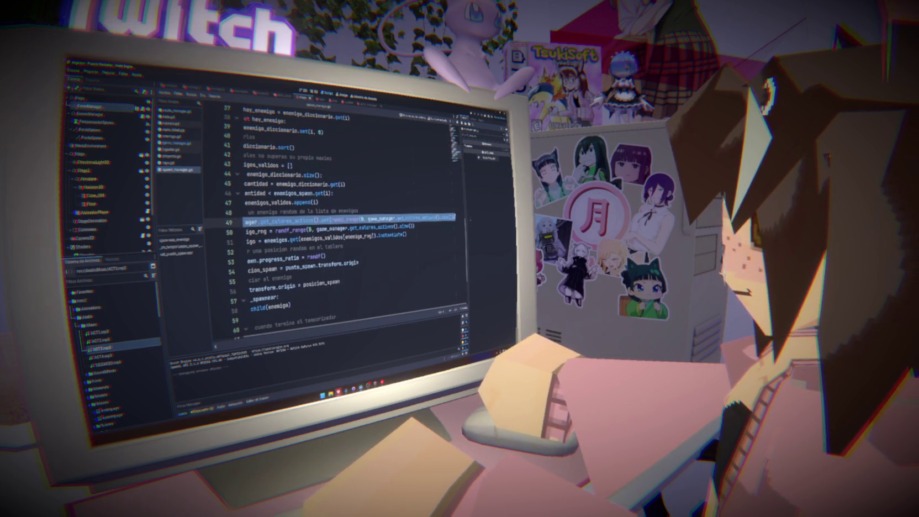
Step: Insert a blank line below line 49 and save spawn_manager.gd
{"action": "key", "text": "End"}
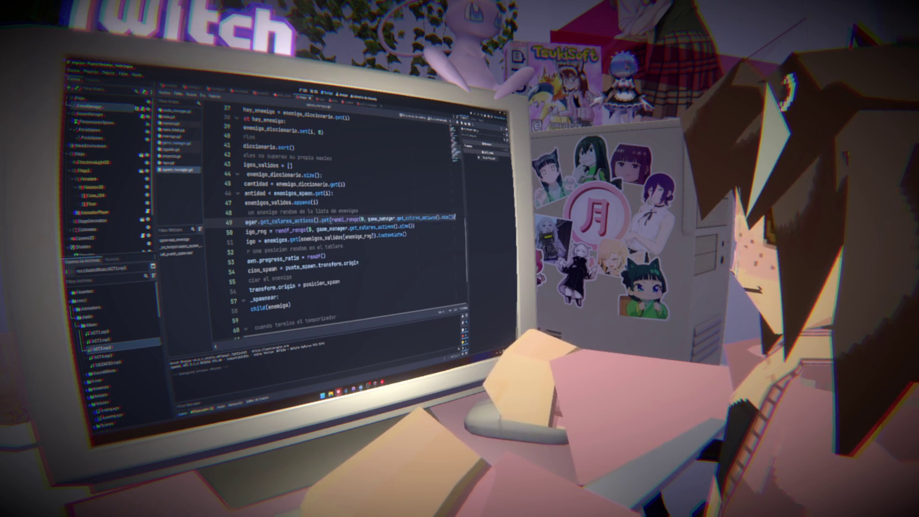
{"action": "key", "text": "Return"}
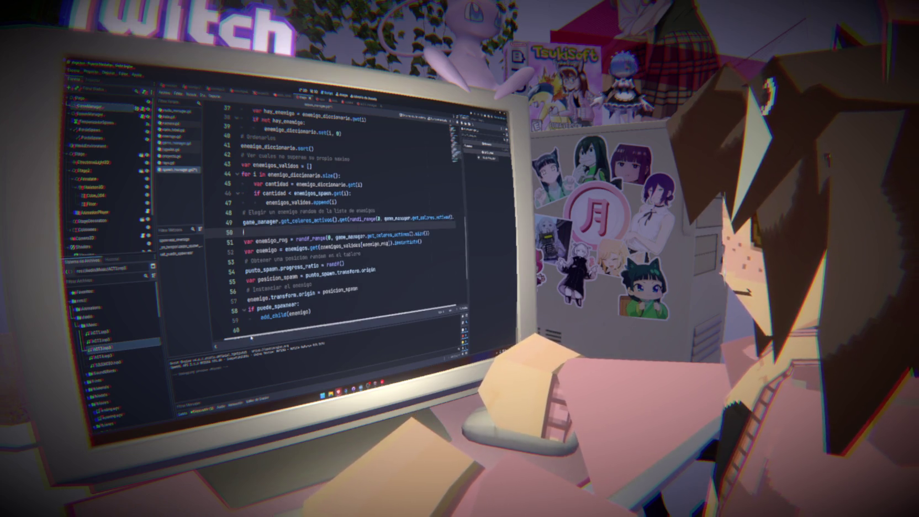
{"action": "left_click_drag", "start_coordinate": [240, 341], "coordinate": [201, 343]}
{"action": "key", "text": "ctrl+s"}
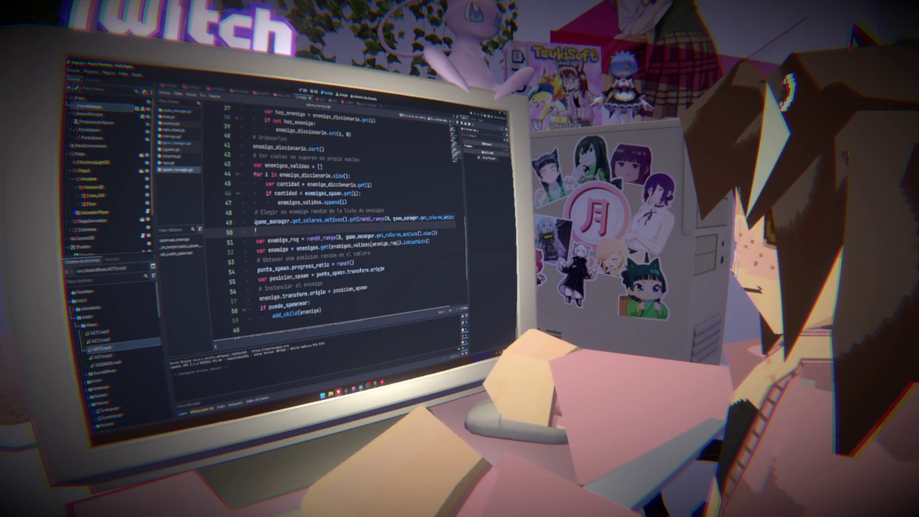
Step: Prefix line 49 with 'var quepasa =' and print quepasa on line 50
{"action": "left_click", "coordinate": [255, 220]}
{"action": "type", "text": "var "}
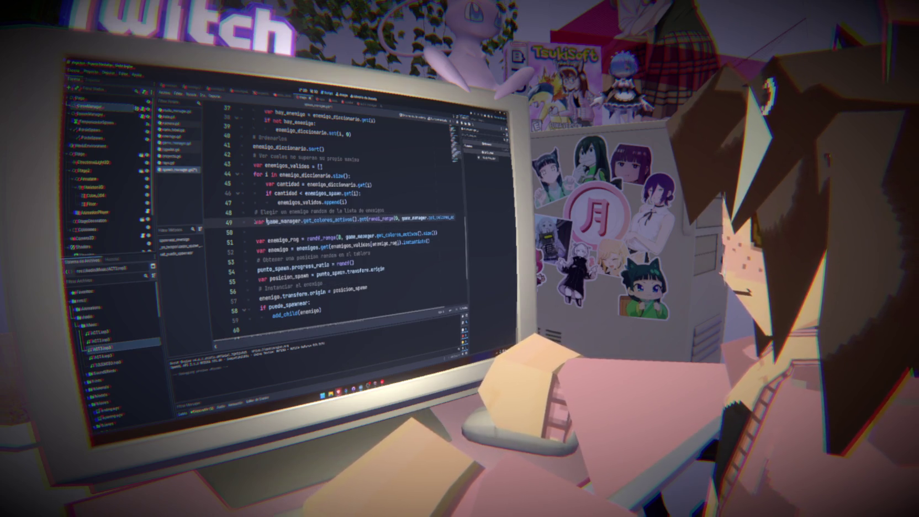
{"action": "type", "text": "quepasa ="}
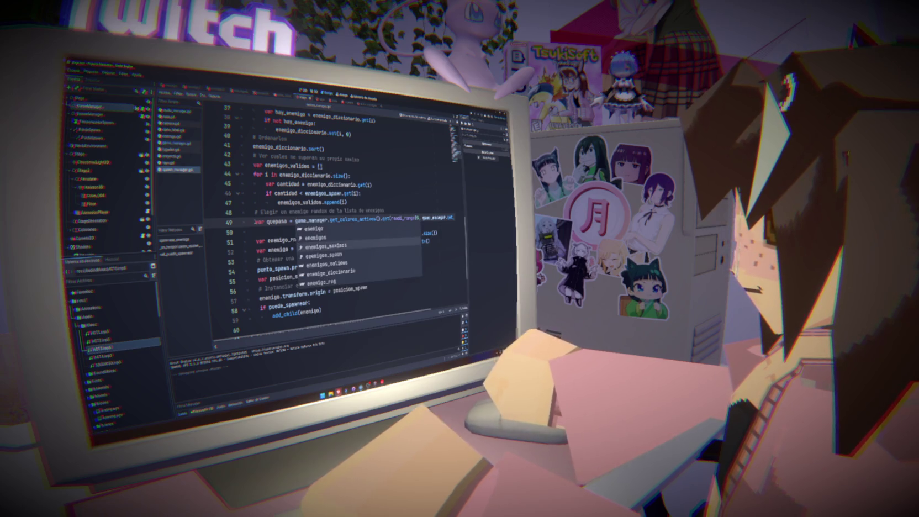
{"action": "left_click", "coordinate": [255, 231]}
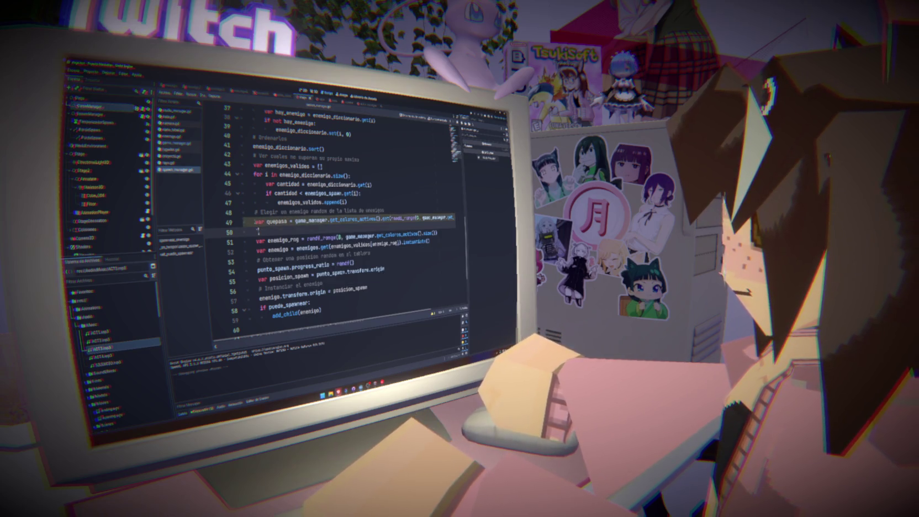
{"action": "type", "text": "print(quepasa)"}
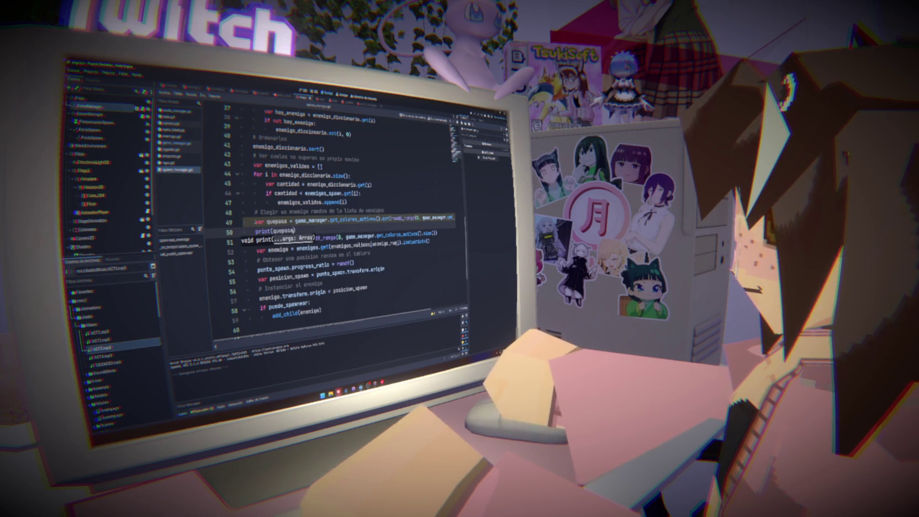
{"action": "left_click", "coordinate": [257, 242]}
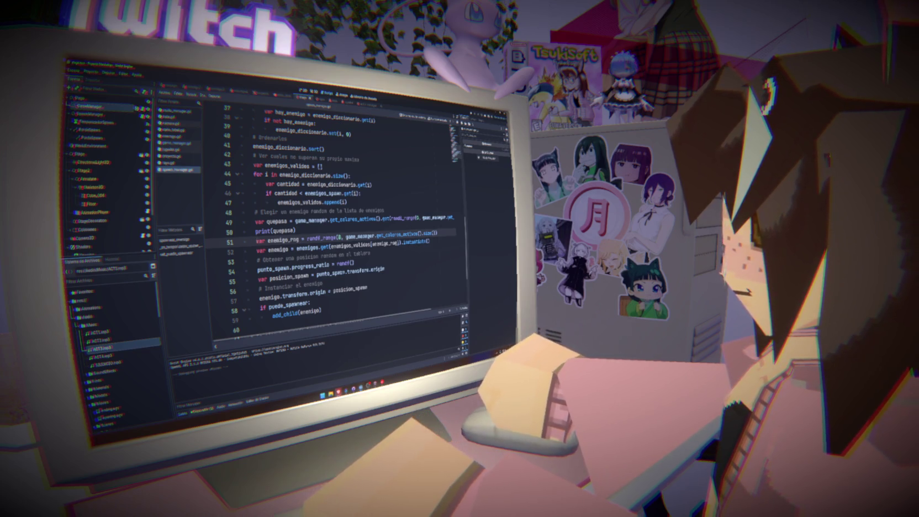
Step: Comment out the random-index line 51 and the following enemy-selection lines with Ctrl+K
{"action": "key", "text": "ctrl+k"}
{"action": "key", "text": "Down"}
{"action": "key", "text": "ctrl+k"}
{"action": "key", "text": "Down"}
{"action": "key", "text": "Down"}
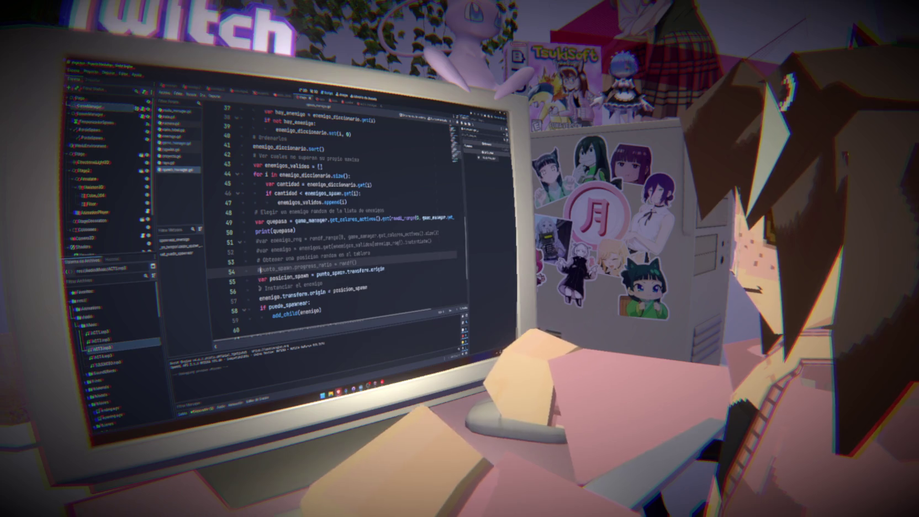
{"action": "key", "text": "ctrl+k"}
{"action": "key", "text": "Down"}
{"action": "key", "text": "Down"}
{"action": "key", "text": "Down"}
{"action": "key", "text": "ctrl+k"}
{"action": "key", "text": "Down"}
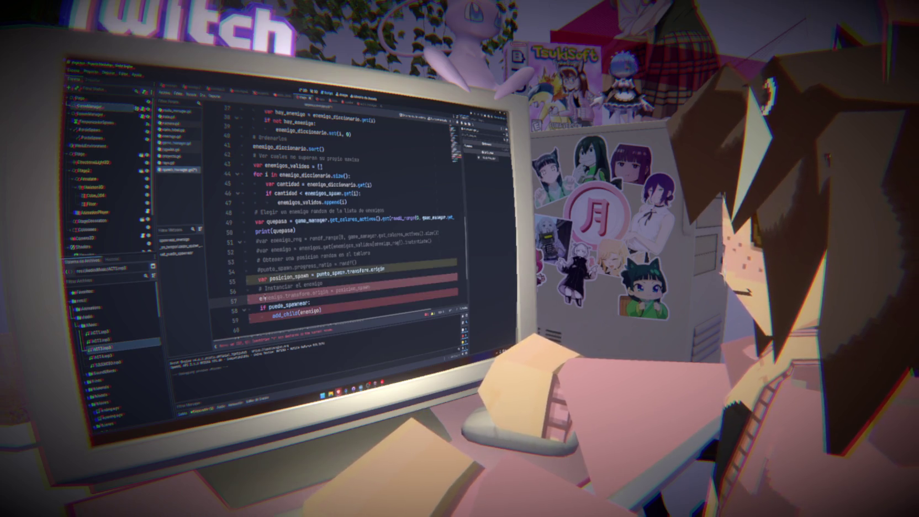
{"action": "key", "text": "ctrl+k"}
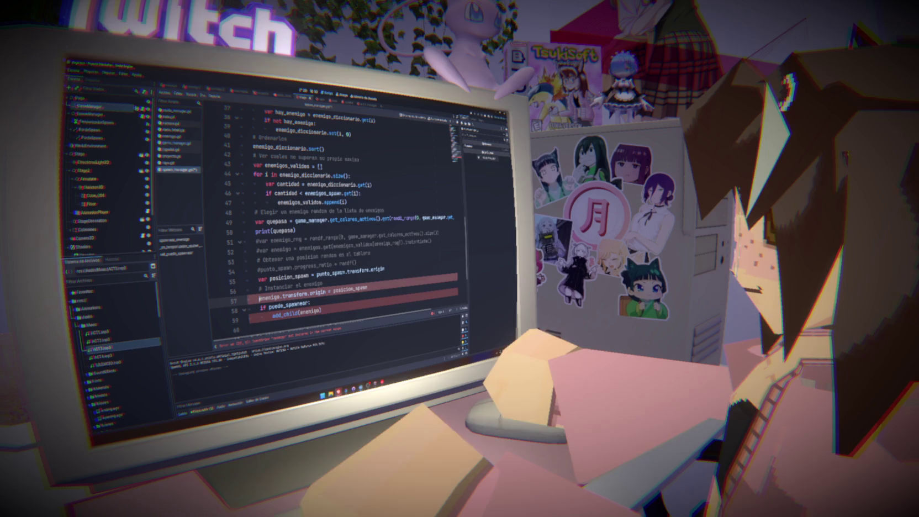
Step: Comment out lines 57–59 and the posicion_spawn line 55 to clear errors, then run the game
{"action": "key", "text": "ctrl+k"}
{"action": "key", "text": "Down"}
{"action": "key", "text": "ctrl+k"}
{"action": "key", "text": "Down"}
{"action": "key", "text": "ctrl+k"}
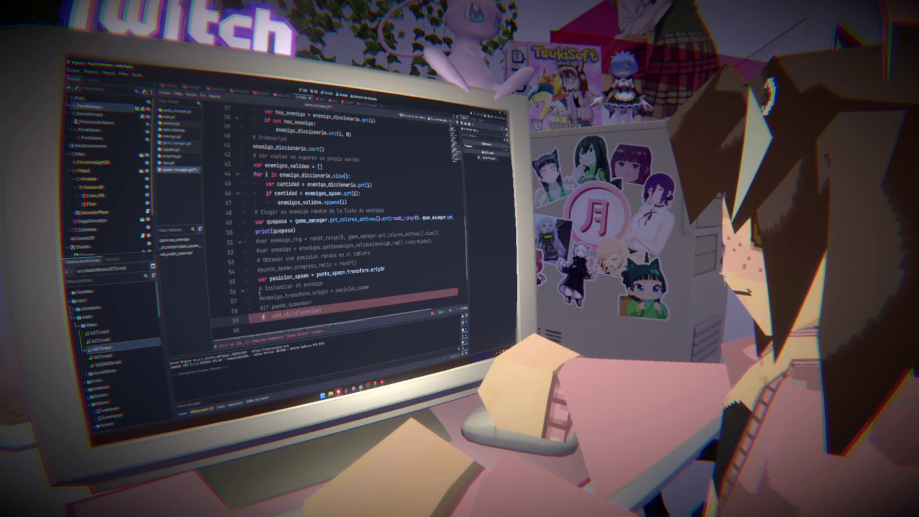
{"action": "key", "text": "Up"}
{"action": "key", "text": "Up"}
{"action": "key", "text": "Up"}
{"action": "key", "text": "ctrl+k"}
{"action": "key", "text": "Up"}
{"action": "scroll", "coordinate": [336, 290], "scroll_direction": "up", "scroll_amount": 1}
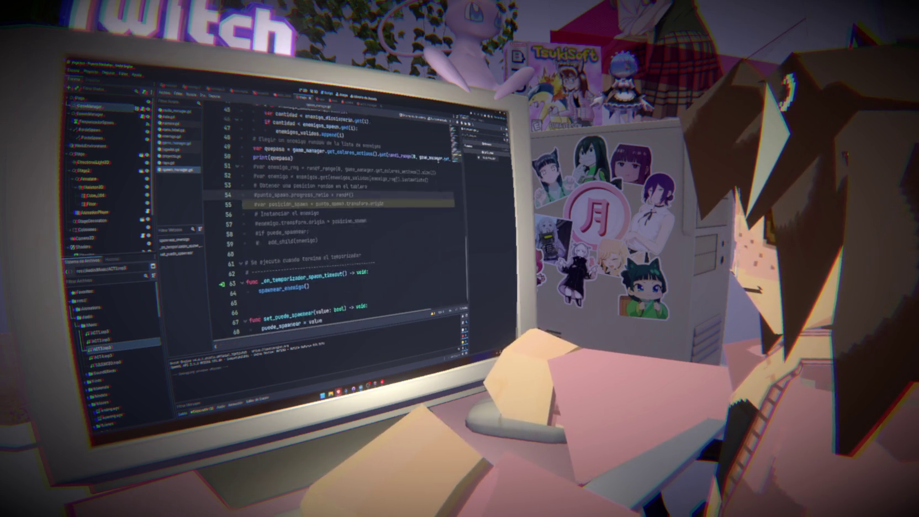
{"action": "key", "text": "F5"}
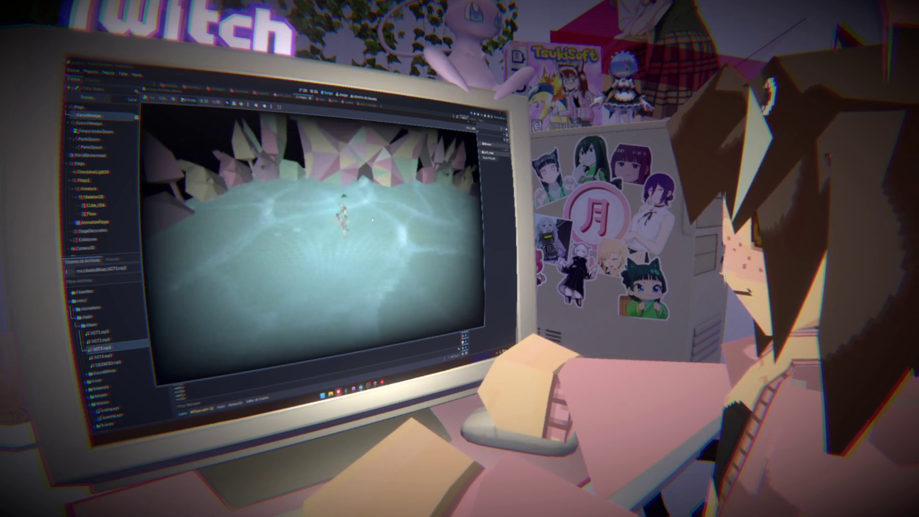
Step: Delete everything after get_colores_activos() on line 49, then test-run the game and check the printed output
{"action": "key", "text": "F8"}
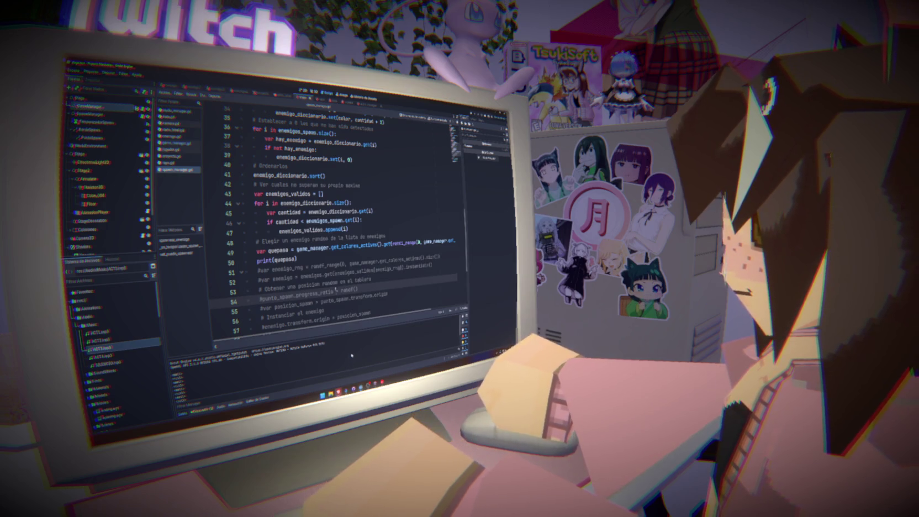
{"action": "double_click", "coordinate": [276, 249]}
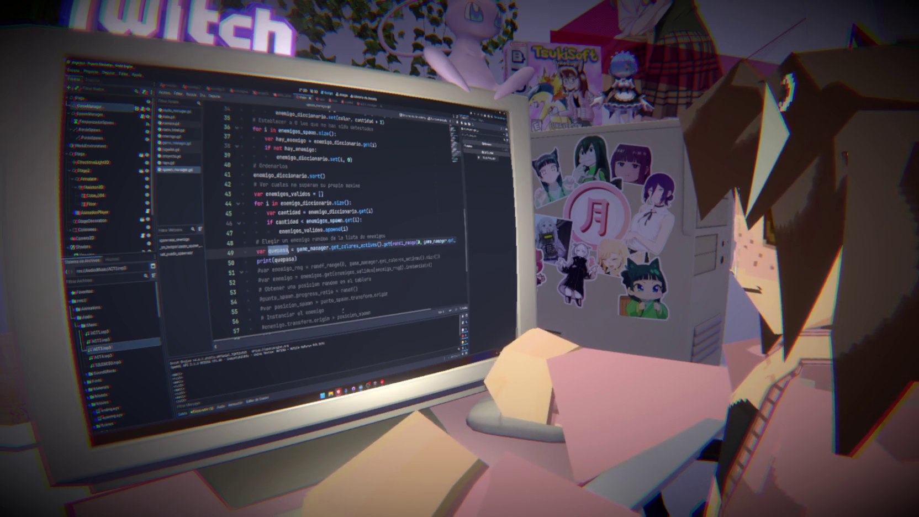
{"action": "scroll", "coordinate": [362, 321], "scroll_direction": "right", "scroll_amount": 2}
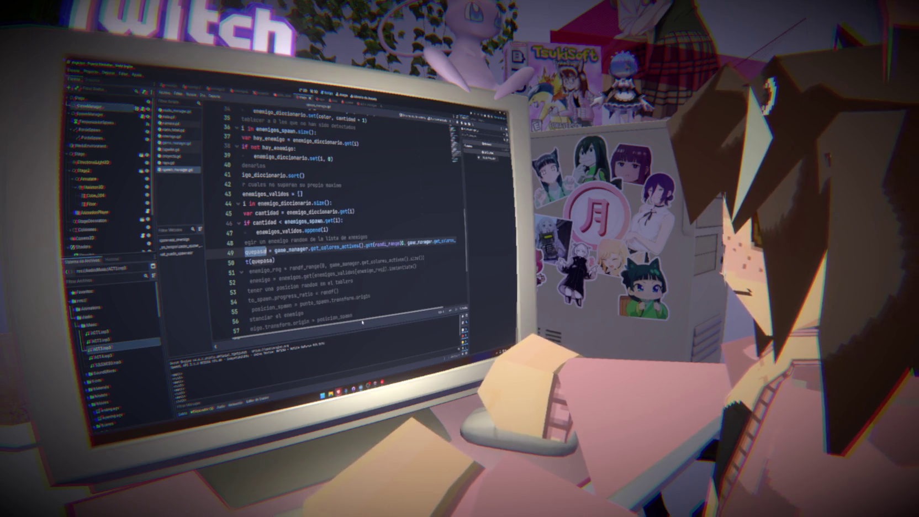
{"action": "scroll", "coordinate": [362, 322], "scroll_direction": "left", "scroll_amount": 2}
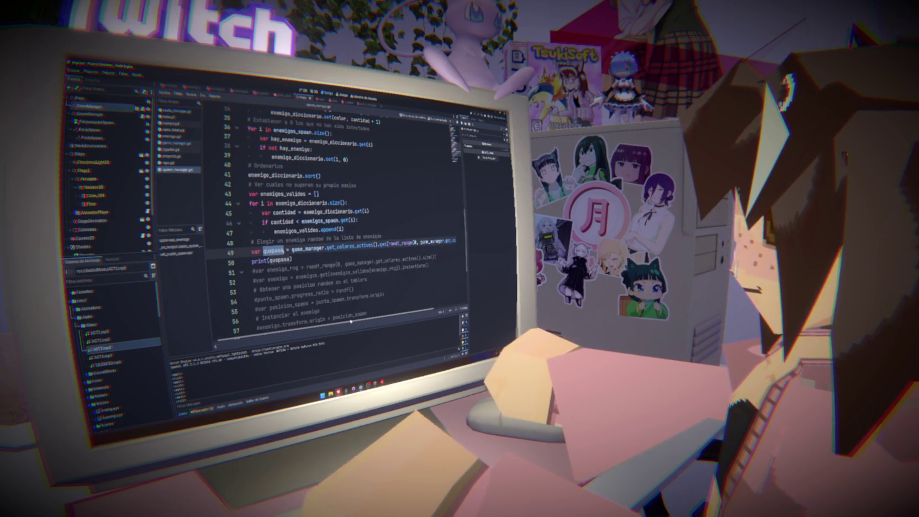
{"action": "left_click", "coordinate": [376, 244]}
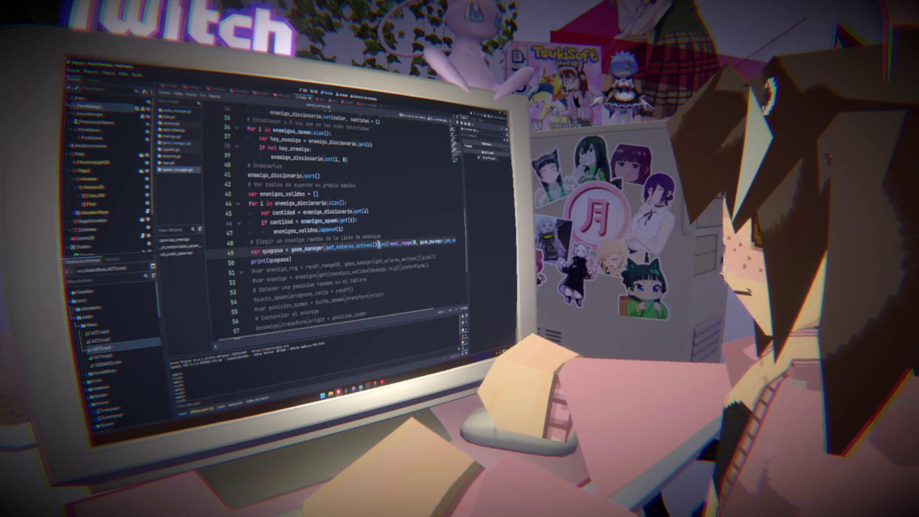
{"action": "left_click_drag", "start_coordinate": [377, 244], "coordinate": [456, 241]}
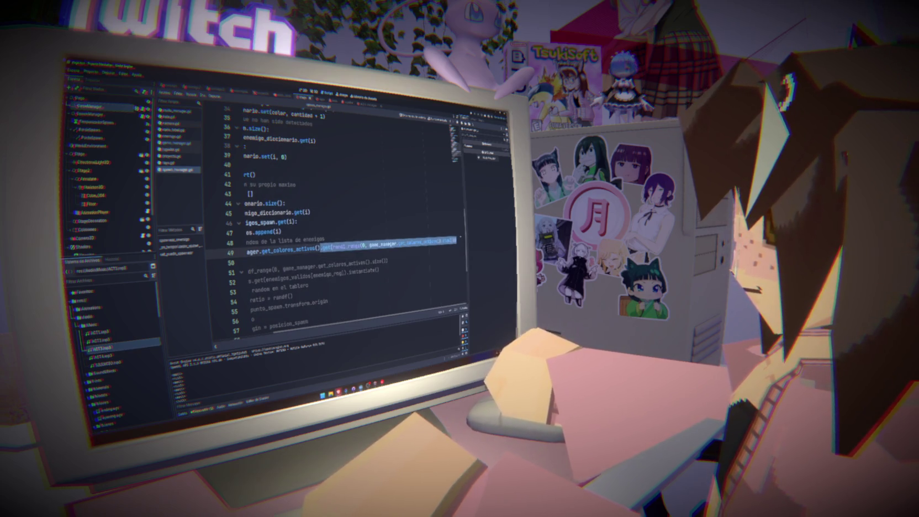
{"action": "key", "text": "Delete"}
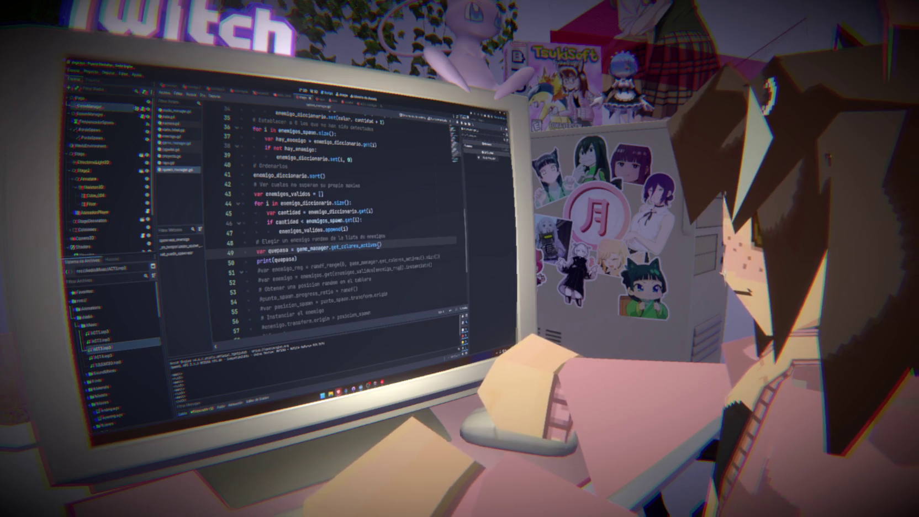
{"action": "key", "text": "F5"}
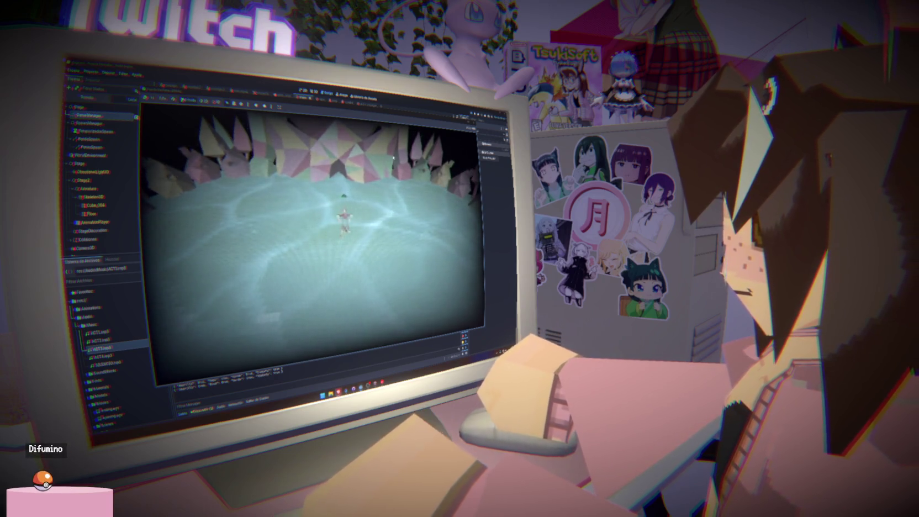
{"action": "key", "text": "F8"}
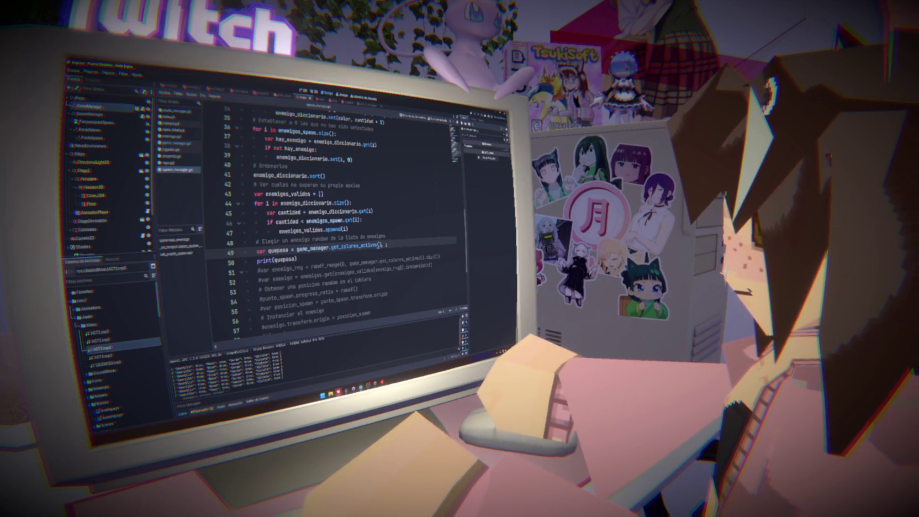
Step: Append find_key from autocomplete after get_colores_activos() on line 49
{"action": "type", "text": "."}
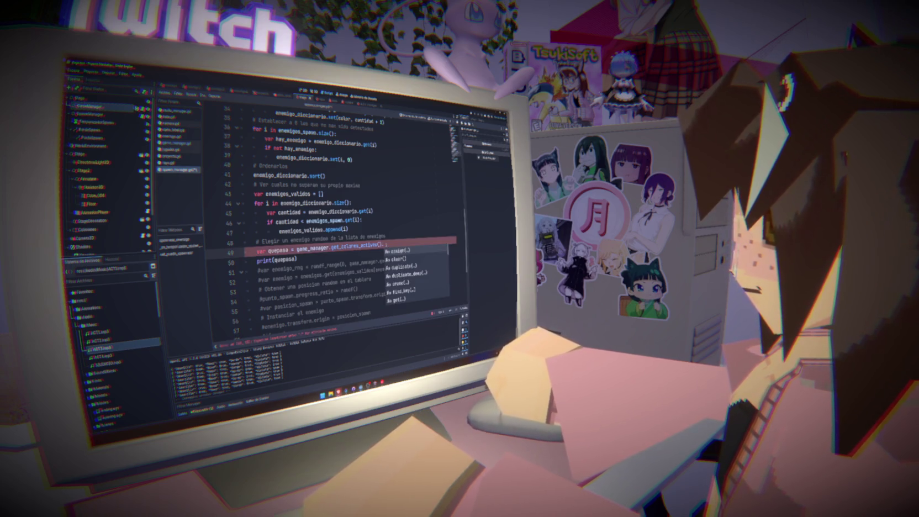
{"action": "scroll", "coordinate": [405, 257], "scroll_direction": "down", "scroll_amount": 1}
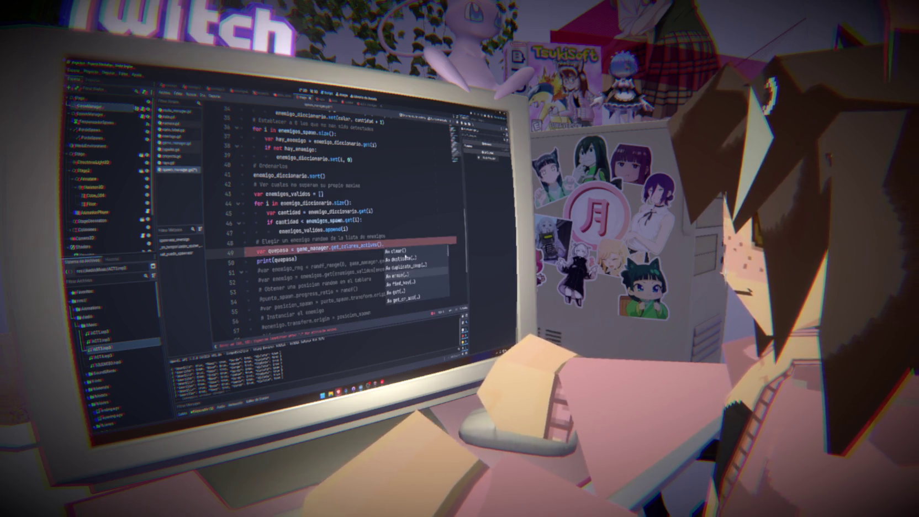
{"action": "scroll", "coordinate": [406, 257], "scroll_direction": "down", "scroll_amount": 3}
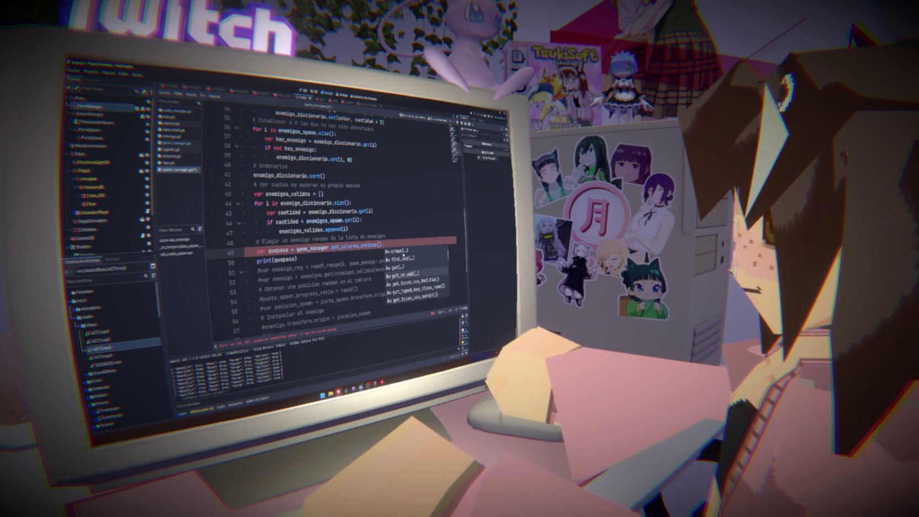
{"action": "scroll", "coordinate": [404, 254], "scroll_direction": "down", "scroll_amount": 1}
{"action": "scroll", "coordinate": [404, 255], "scroll_direction": "up", "scroll_amount": 3}
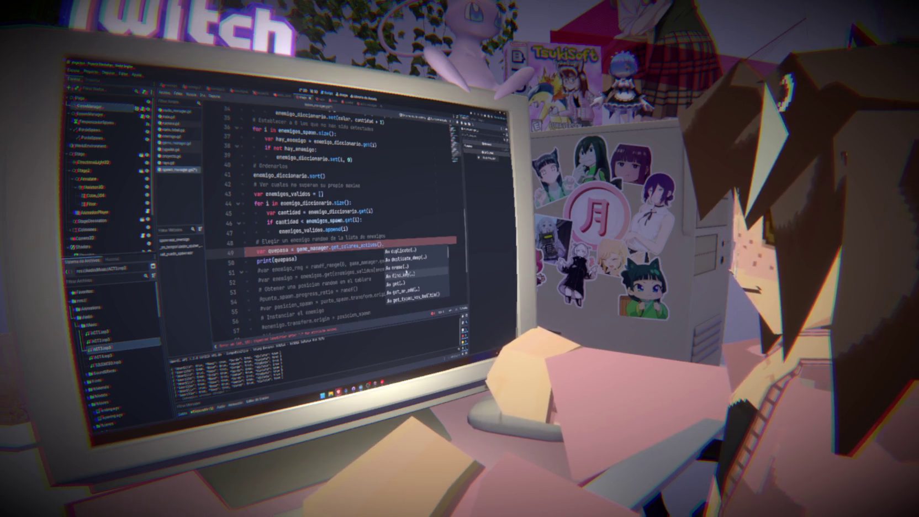
{"action": "left_click", "coordinate": [406, 273]}
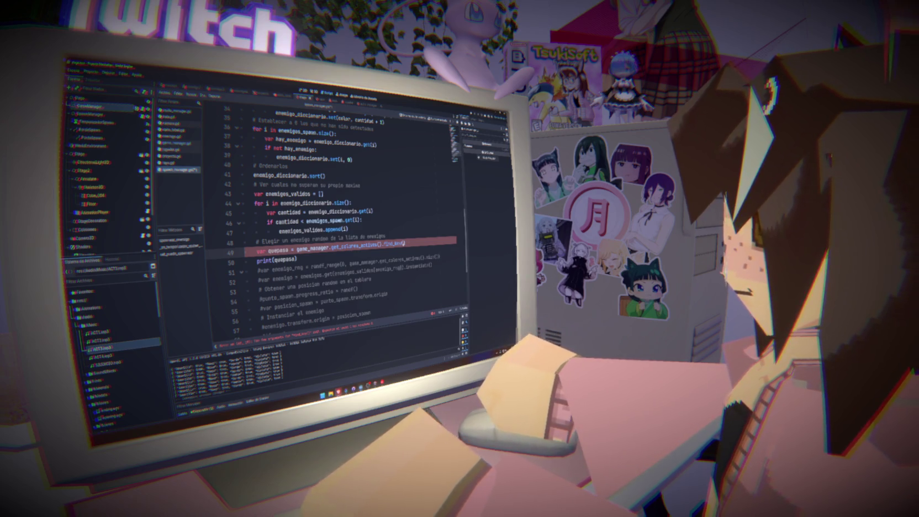
Step: Try get() on the active colours instead, then delete the whole quepasa line
{"action": "scroll", "coordinate": [406, 244], "scroll_direction": "up", "scroll_amount": 10}
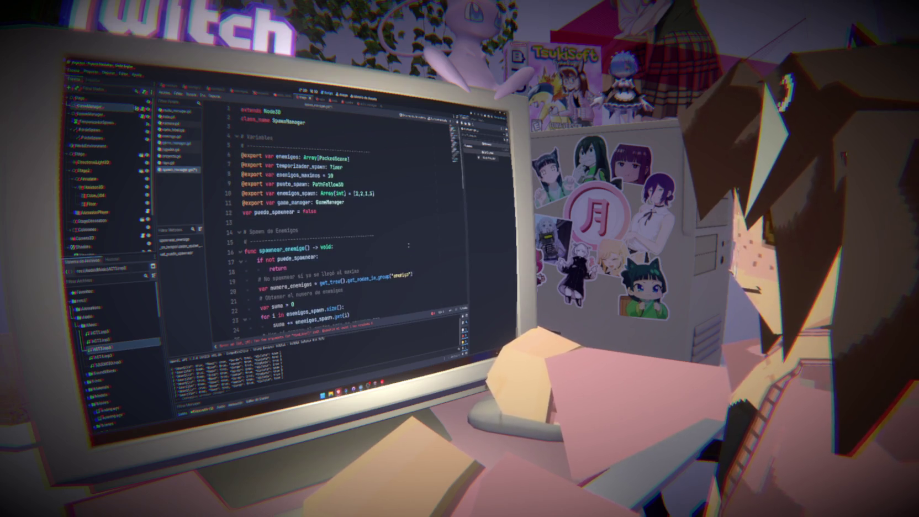
{"action": "scroll", "coordinate": [408, 245], "scroll_direction": "down", "scroll_amount": 13}
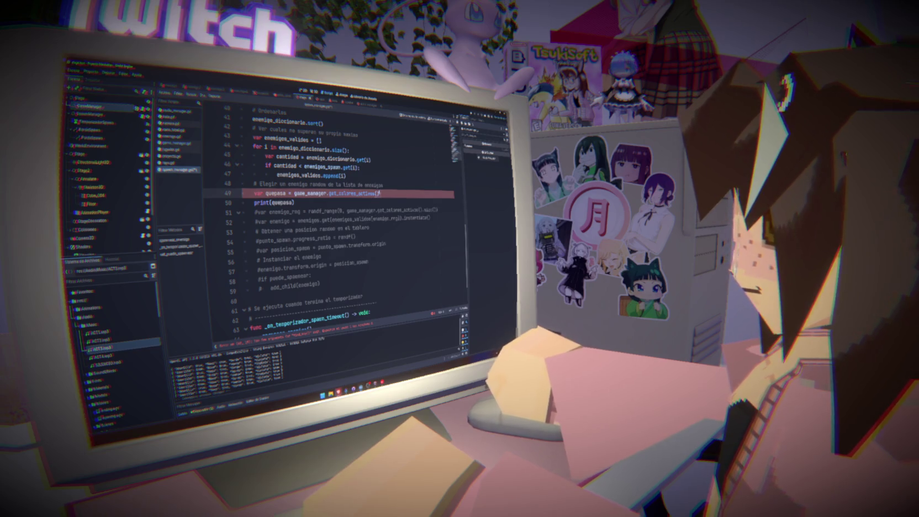
{"action": "type", "text": "."}
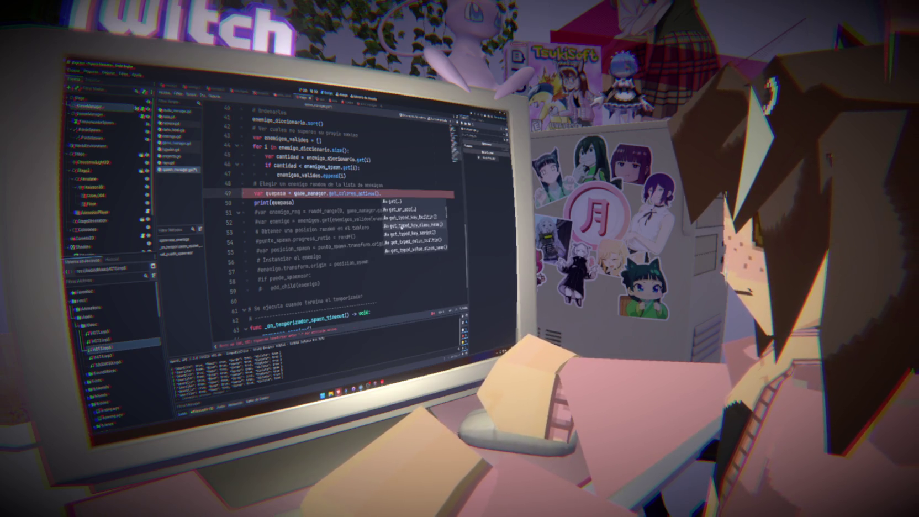
{"action": "scroll", "coordinate": [402, 227], "scroll_direction": "up", "scroll_amount": 2}
{"action": "double_click", "coordinate": [401, 234]}
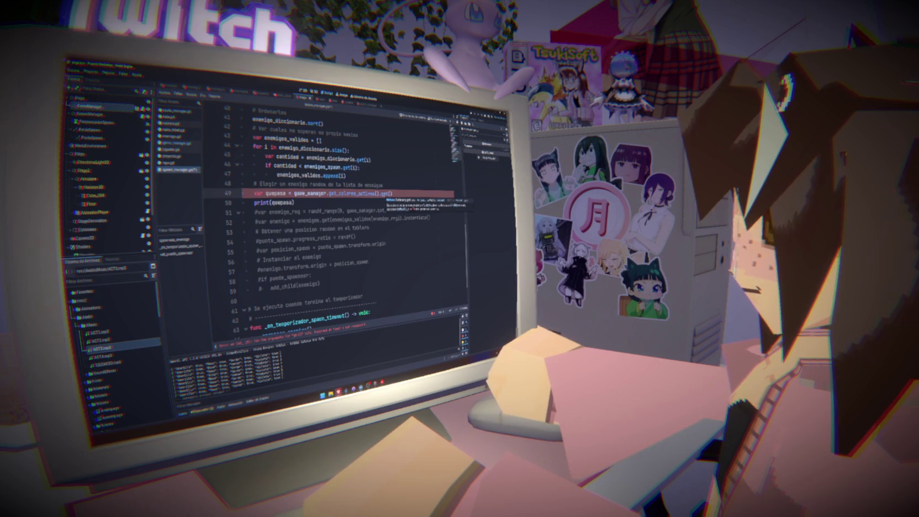
{"action": "key", "text": "shift+Up"}
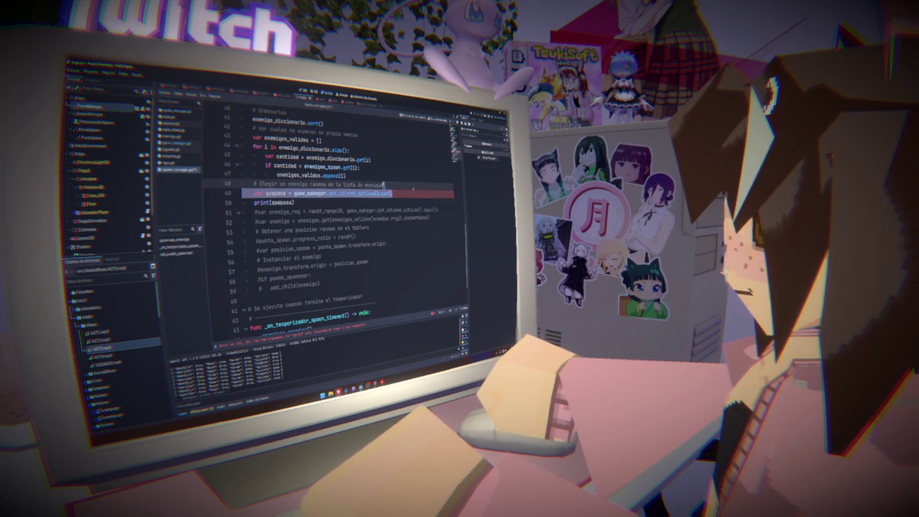
{"action": "key", "text": "BackSpace"}
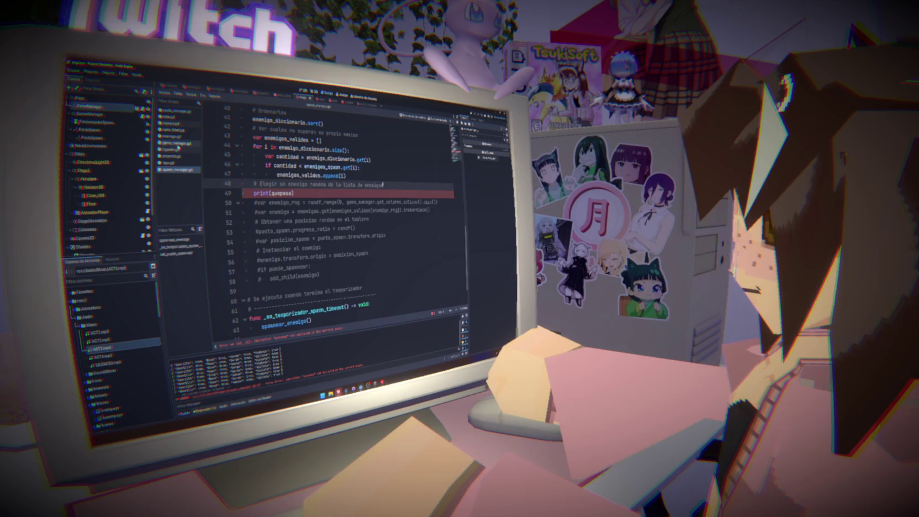
Step: In game_manager.gd, strip the true values from colores_activos, leaving comma-separated colour names
{"action": "left_click", "coordinate": [174, 143]}
{"action": "scroll", "coordinate": [331, 220], "scroll_direction": "down", "scroll_amount": 5}
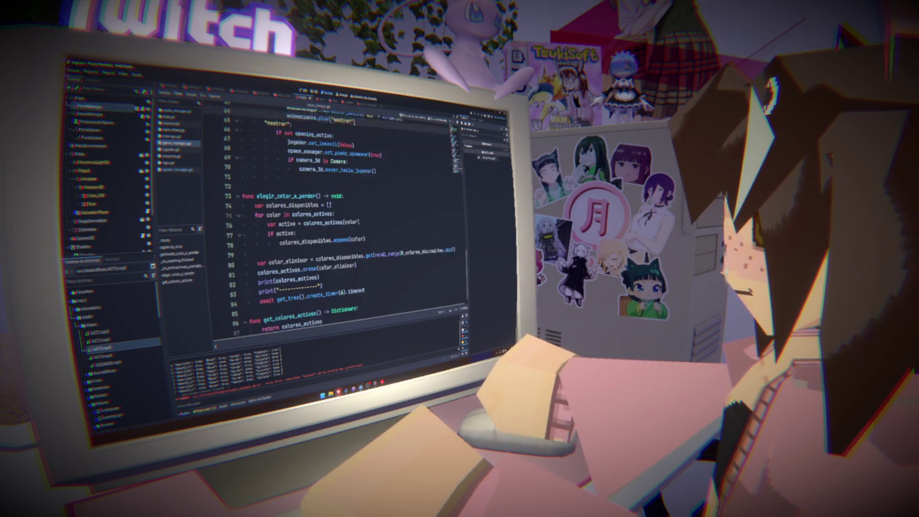
{"action": "scroll", "coordinate": [331, 221], "scroll_direction": "up", "scroll_amount": 15}
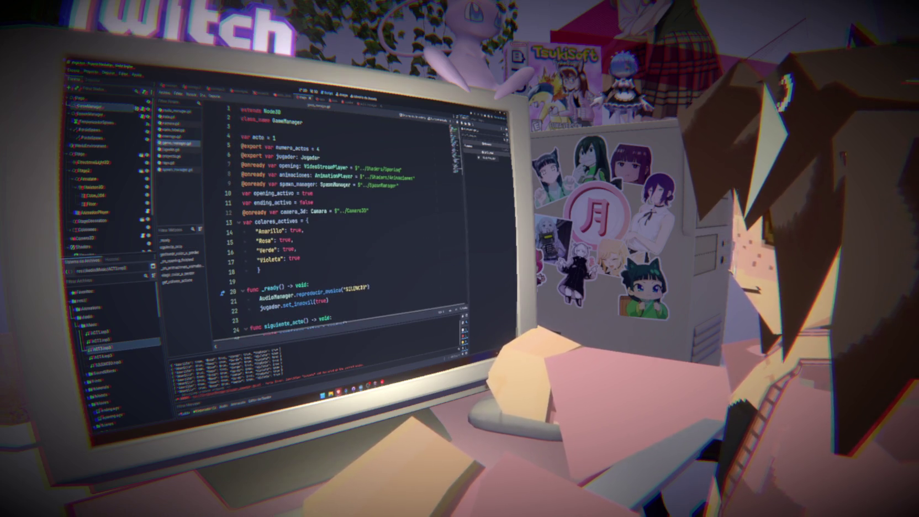
{"action": "left_click", "coordinate": [307, 220]}
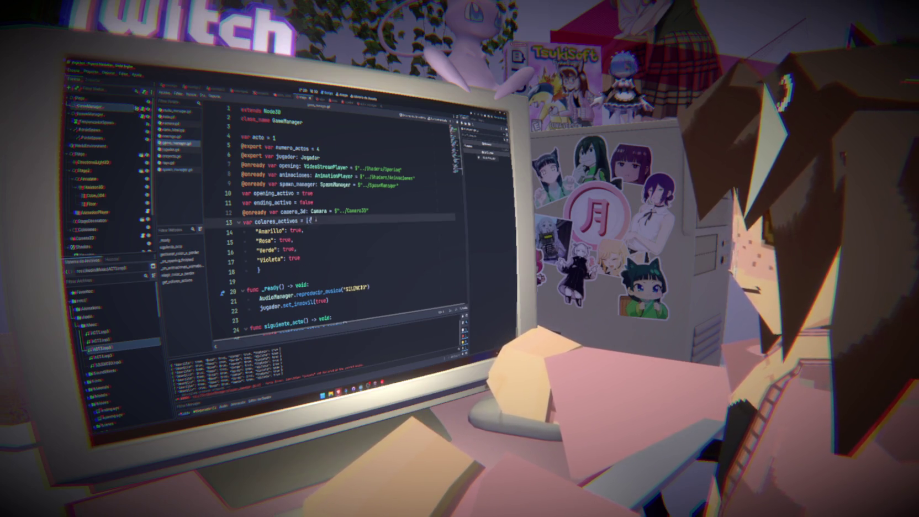
{"action": "left_click", "coordinate": [258, 270]}
{"action": "key", "text": "BackSpace"}
{"action": "mouse_move", "coordinate": [284, 230]}
{"action": "left_mouse_down"}
{"action": "mouse_move", "coordinate": [305, 229]}
{"action": "mouse_move", "coordinate": [293, 240]}
{"action": "mouse_move", "coordinate": [301, 258]}
{"action": "left_mouse_up"}
{"action": "key", "text": "BackSpace"}
{"action": "key", "text": "BackSpace"}
{"action": "key", "text": "BackSpace"}
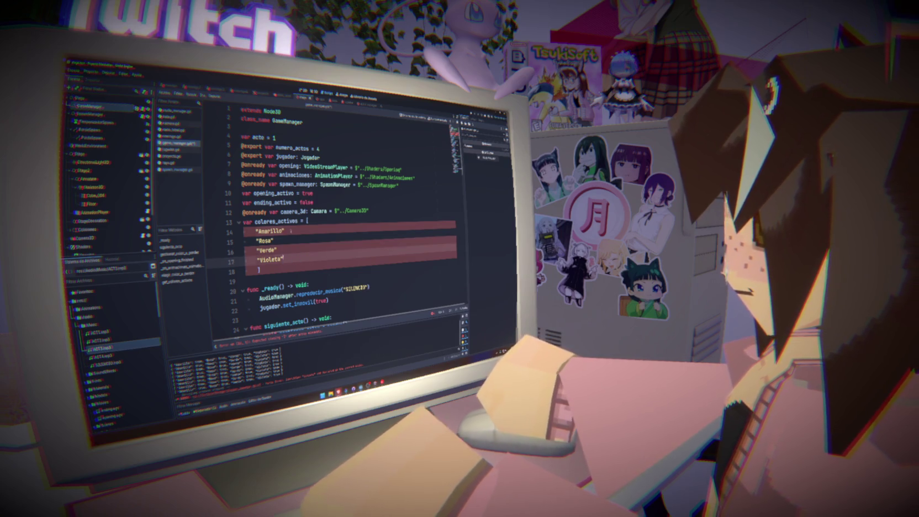
{"action": "left_click", "coordinate": [284, 230]}
{"action": "type", "text": ","}
{"action": "left_click", "coordinate": [275, 241]}
{"action": "type", "text": ","}
{"action": "left_click", "coordinate": [276, 250]}
{"action": "type", "text": ","}
{"action": "left_click", "coordinate": [296, 258]}
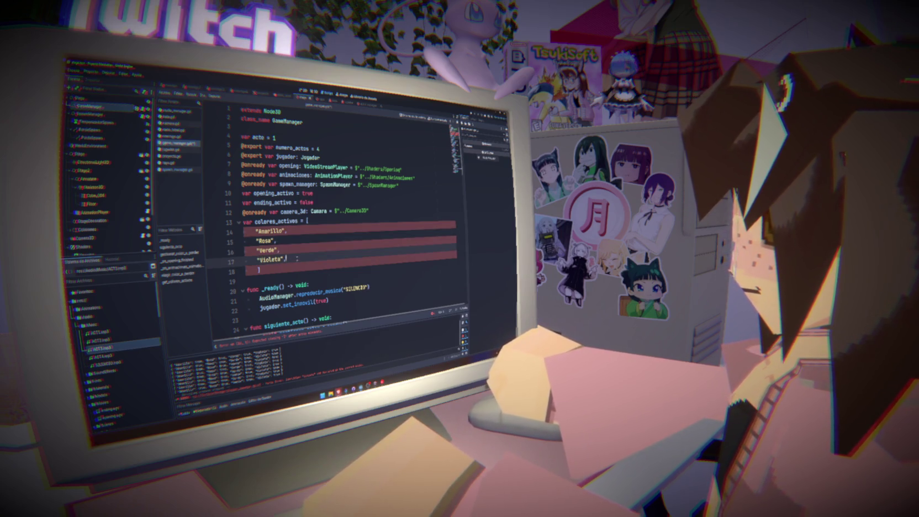
Step: Make elegir_color_a_perder use colores_activos, deleting the loop that filtered active colours
{"action": "double_click", "coordinate": [276, 222]}
{"action": "key", "text": "ctrl+c"}
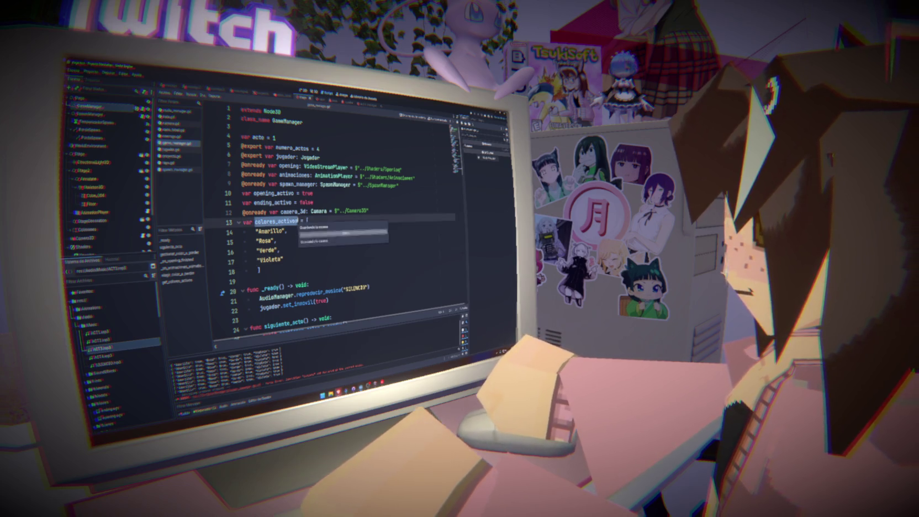
{"action": "key", "text": "ctrl+f"}
{"action": "left_click", "coordinate": [287, 228]}
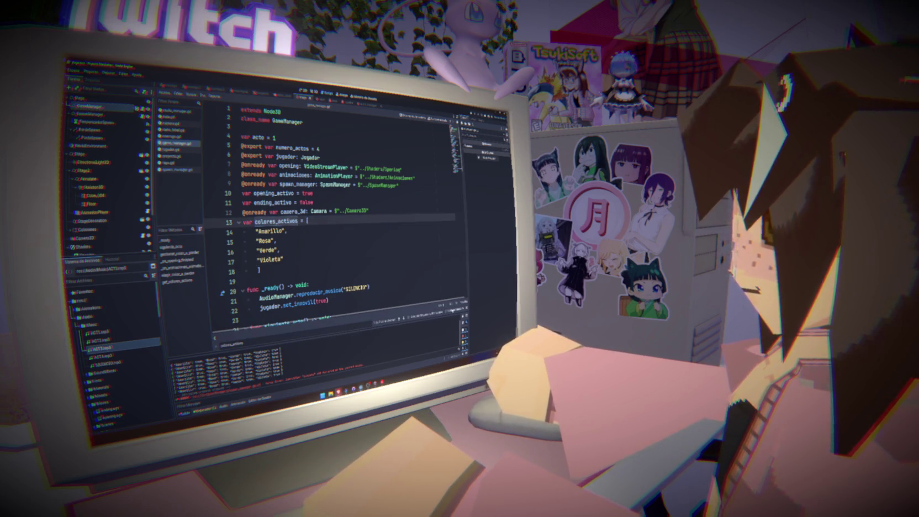
{"action": "scroll", "coordinate": [331, 221], "scroll_direction": "down", "scroll_amount": 20}
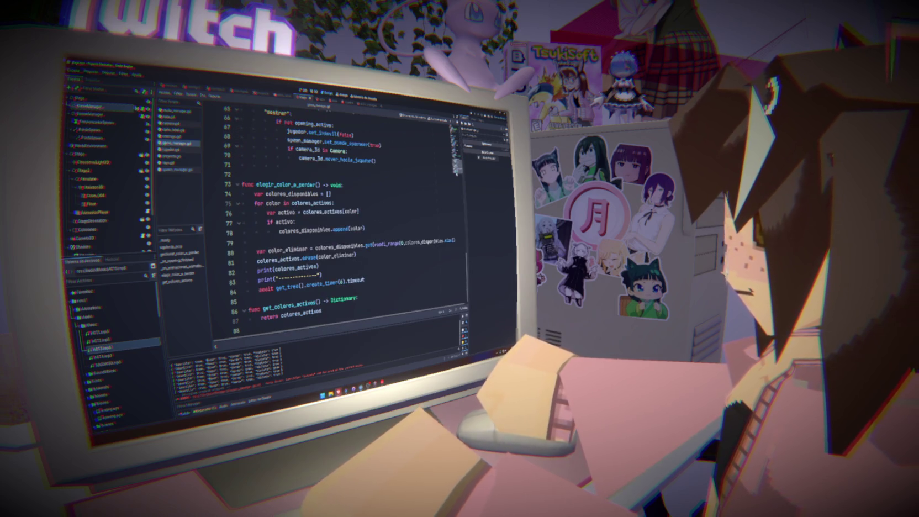
{"action": "double_click", "coordinate": [292, 194]}
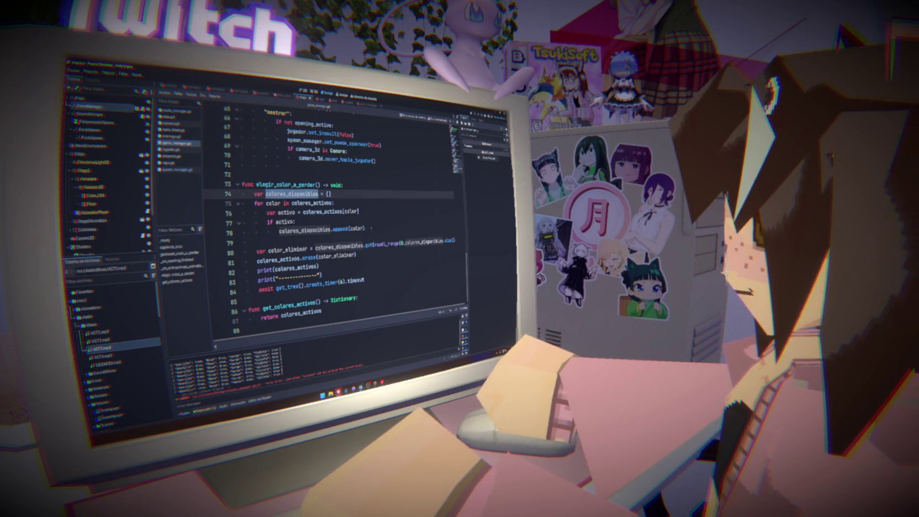
{"action": "left_click", "coordinate": [371, 228]}
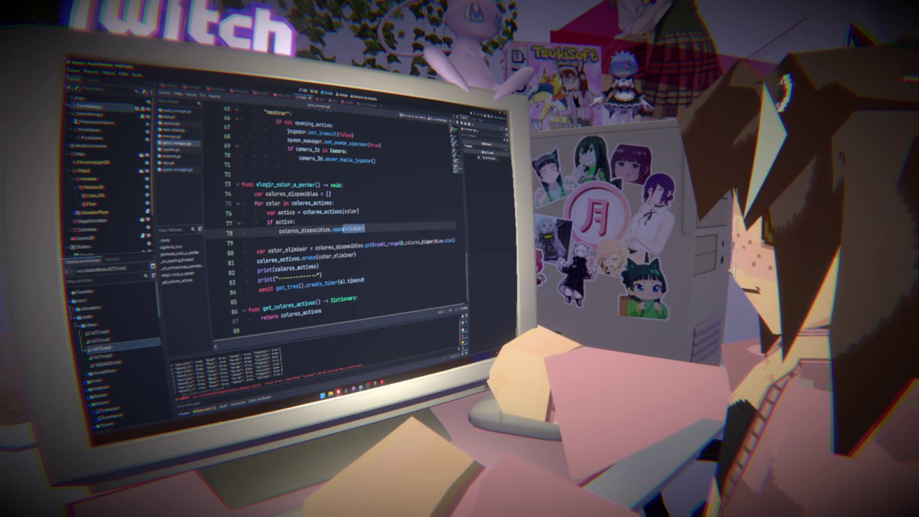
{"action": "double_click", "coordinate": [316, 194]}
{"action": "key", "text": "ctrl+v"}
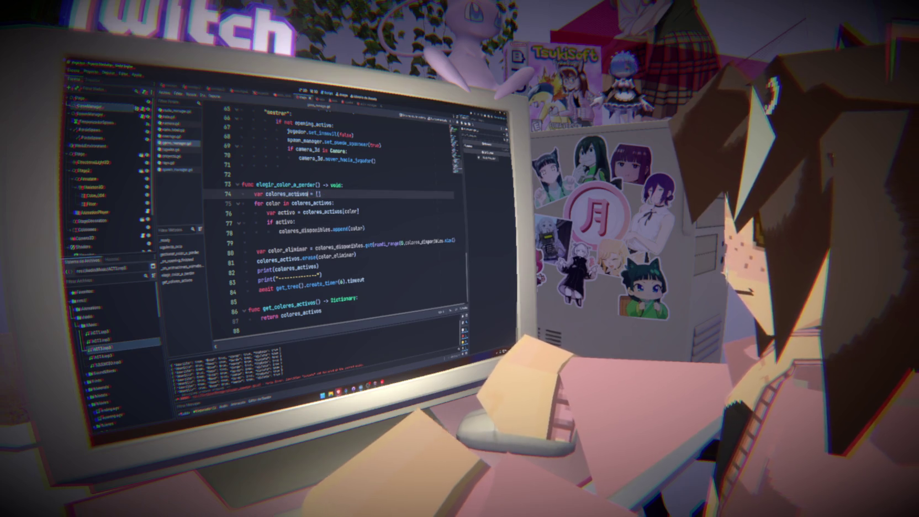
{"action": "key", "text": "ctrl+shift+k"}
{"action": "key", "text": "ctrl+shift+k"}
{"action": "key", "text": "ctrl+shift+k"}
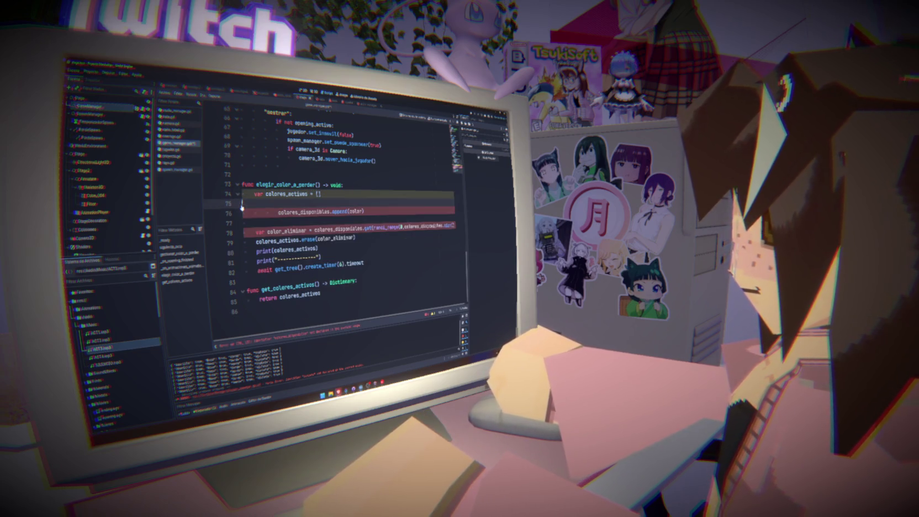
{"action": "key", "text": "ctrl+shift+k"}
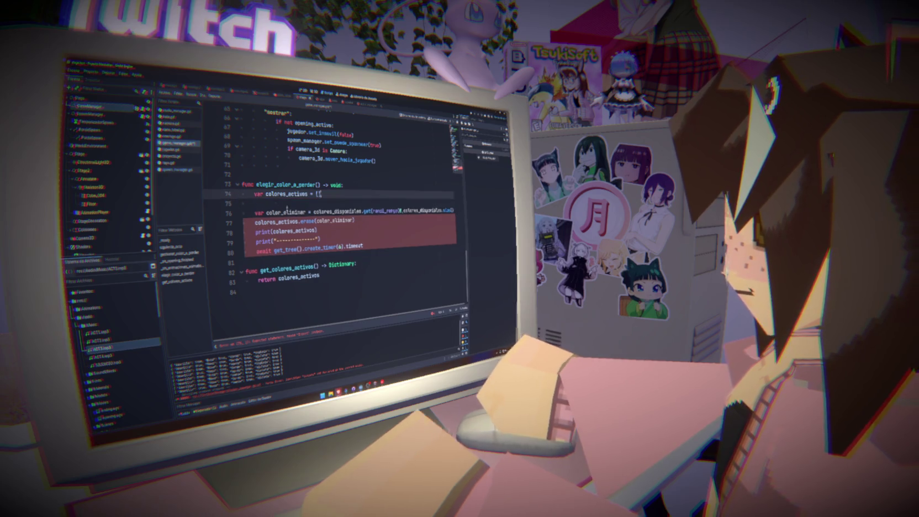
Step: Replace the remaining colores_disponibles references and delete the colores_activos = [] line
{"action": "double_click", "coordinate": [286, 193]}
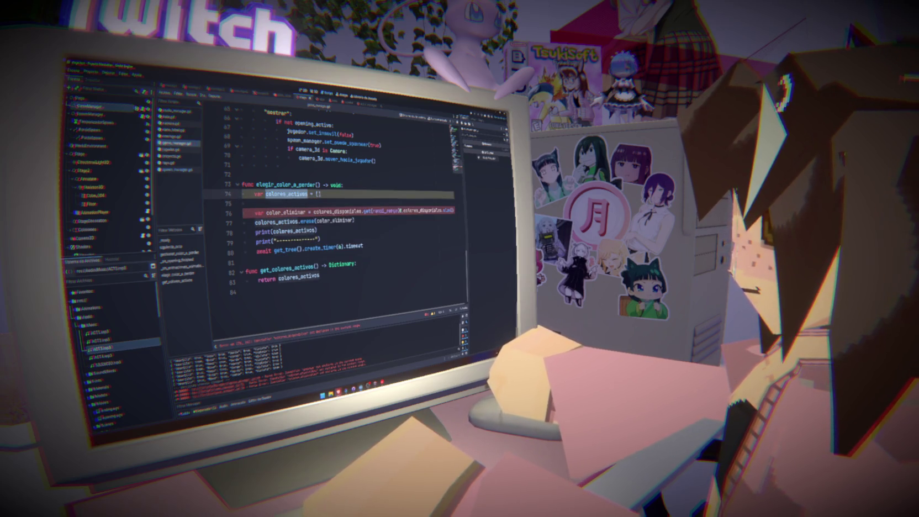
{"action": "key", "text": "ctrl+c"}
{"action": "double_click", "coordinate": [336, 211]}
{"action": "key", "text": "ctrl+v"}
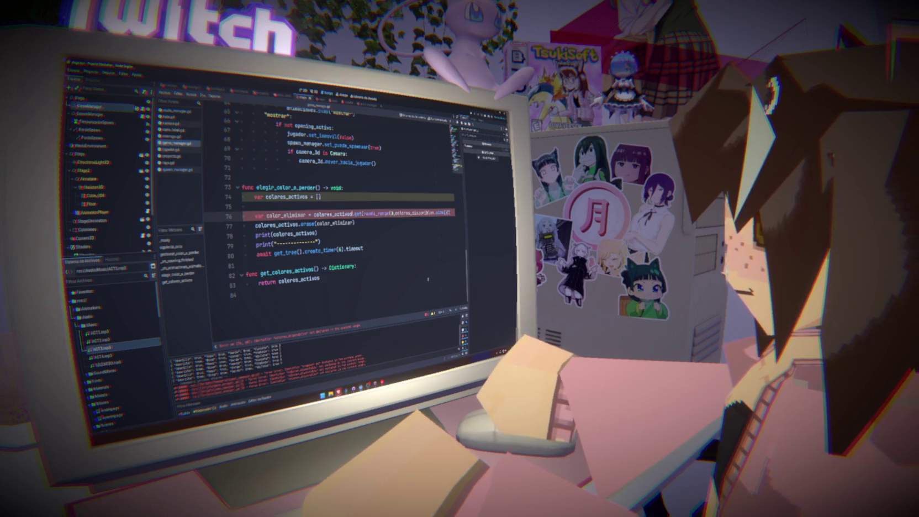
{"action": "double_click", "coordinate": [415, 212]}
{"action": "key", "text": "ctrl+v"}
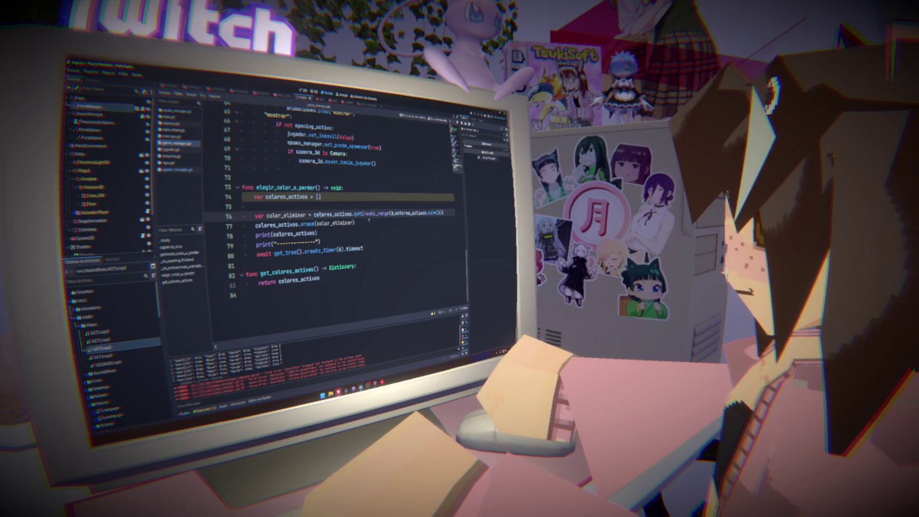
{"action": "key", "text": "Down"}
{"action": "key", "text": "Down"}
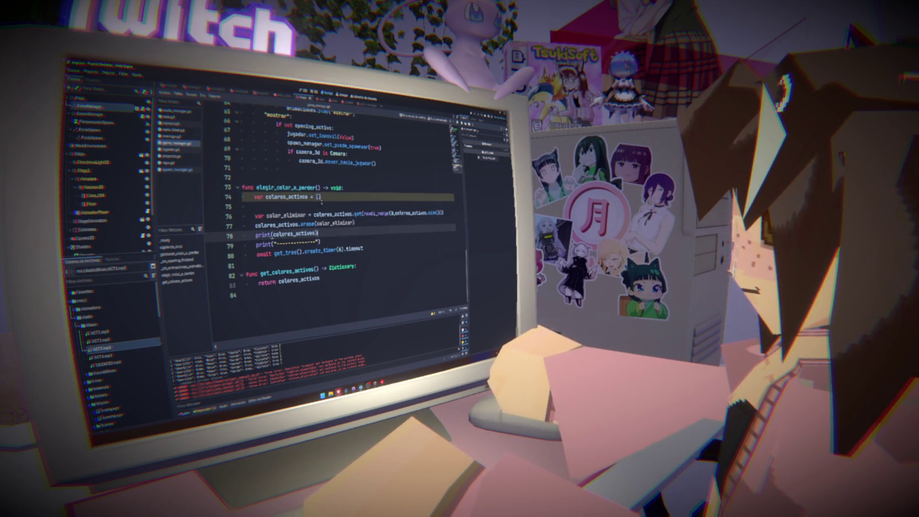
{"action": "left_click", "coordinate": [321, 198]}
{"action": "key", "text": "shift+Home"}
{"action": "key", "text": "BackSpace"}
{"action": "left_click", "coordinate": [250, 205]}
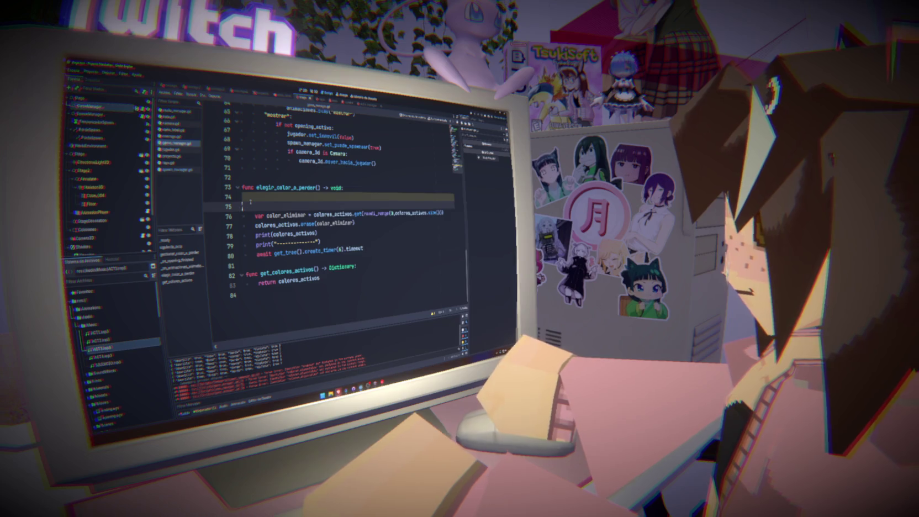
{"action": "key", "text": "BackSpace"}
{"action": "key", "text": "BackSpace"}
Step: Change get_colores_activos's return type from Dictionary to Array and save game_manager.gd
{"action": "left_click", "coordinate": [378, 208]}
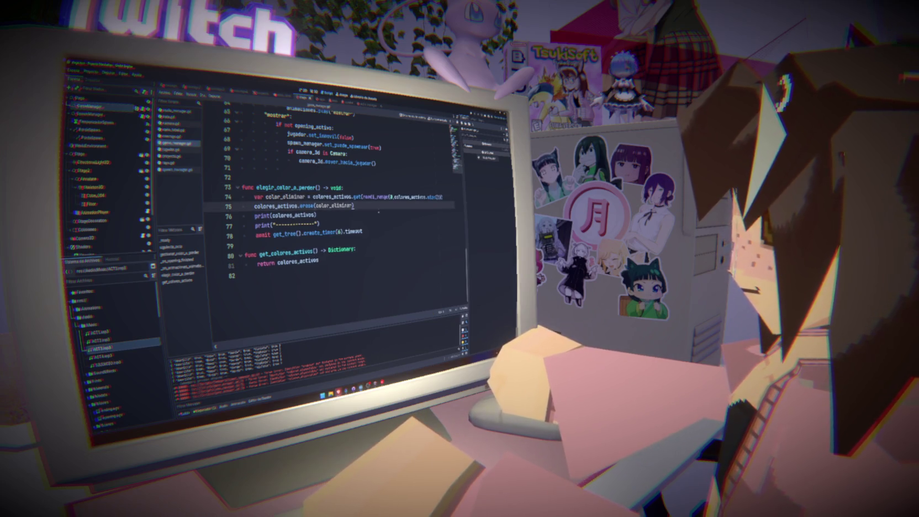
{"action": "left_click", "coordinate": [163, 170]}
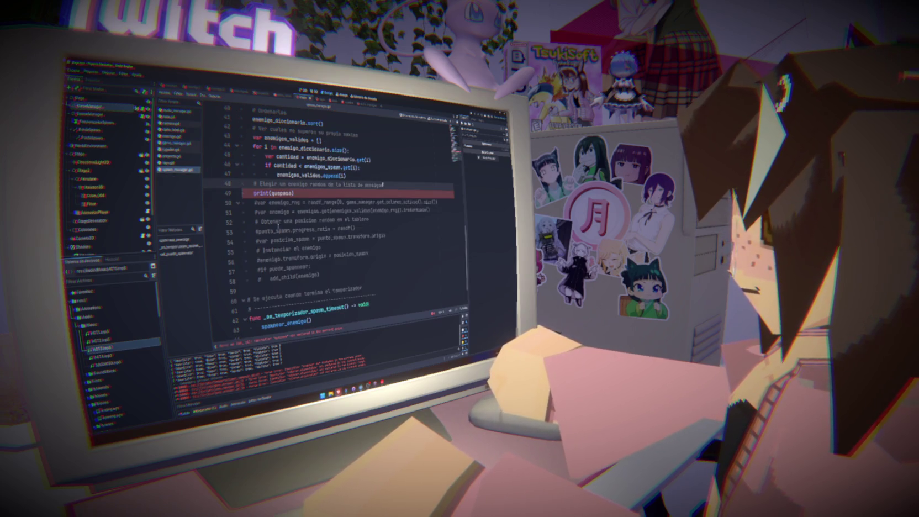
{"action": "left_click", "coordinate": [177, 143]}
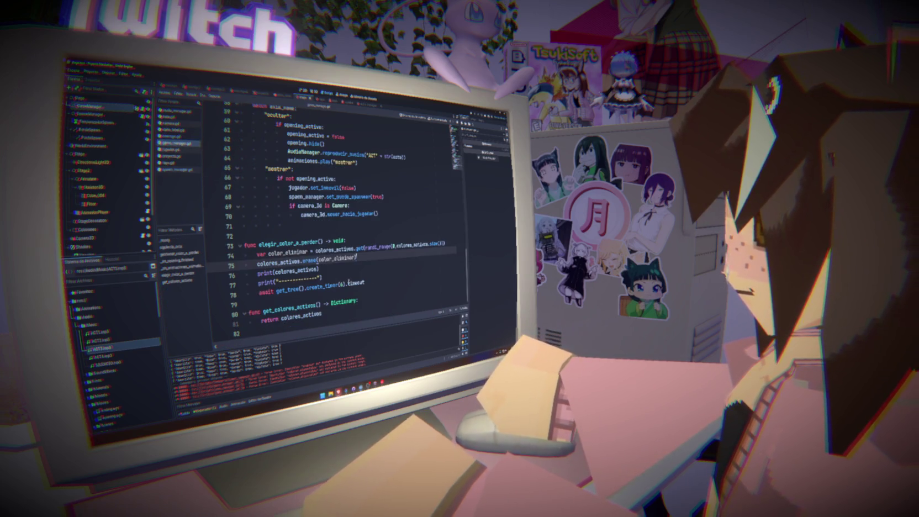
{"action": "double_click", "coordinate": [348, 301]}
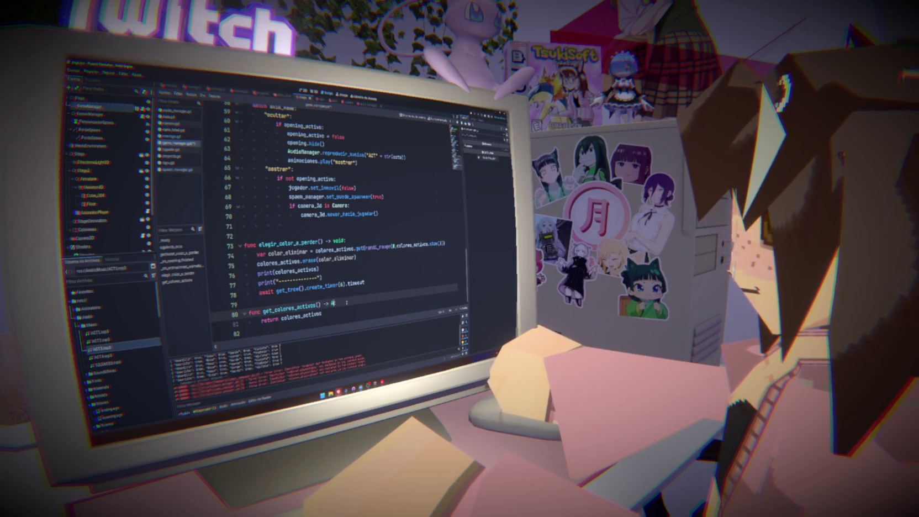
{"action": "type", "text": "Array:"}
{"action": "key", "text": "ctrl+s"}
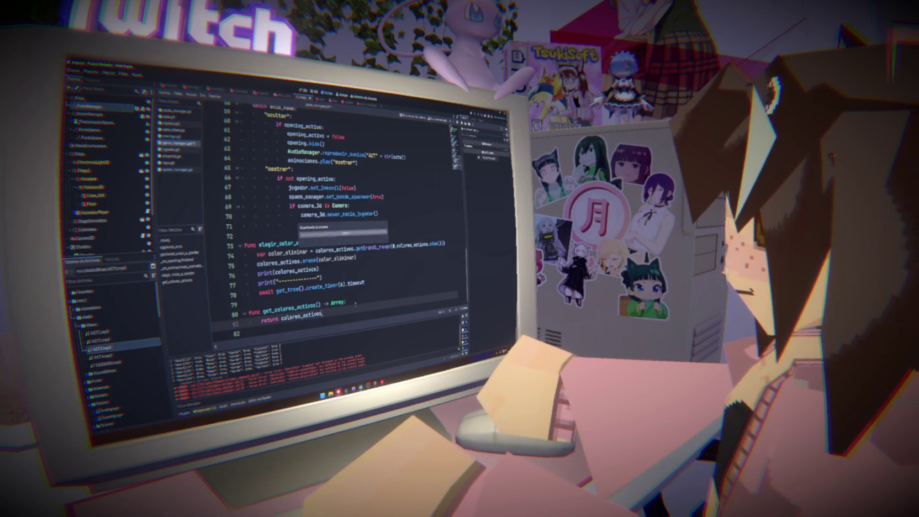
{"action": "left_click", "coordinate": [183, 170]}
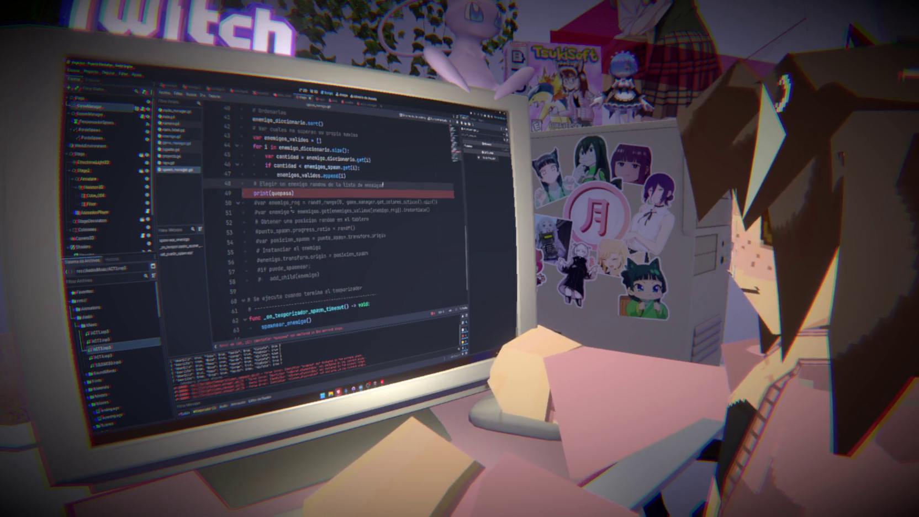
Step: Insert 'var quepasa = game_manager.get_colores_activos().pick_random()' above the print(quepasa) line
{"action": "left_click", "coordinate": [351, 193]}
{"action": "key", "text": "ctrl+shift+Return"}
{"action": "type", "text": "var quepasa = game_manager.get_colores_activos().size("}
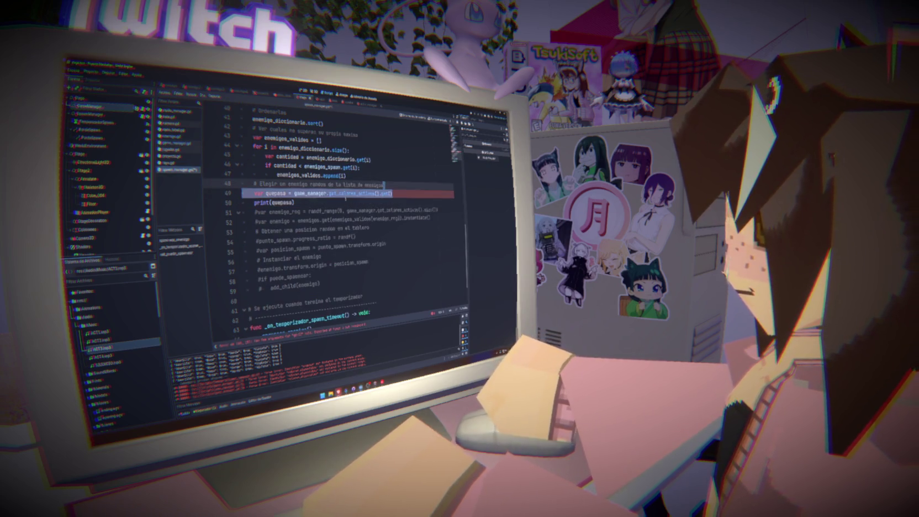
{"action": "key", "text": "BackSpace"}
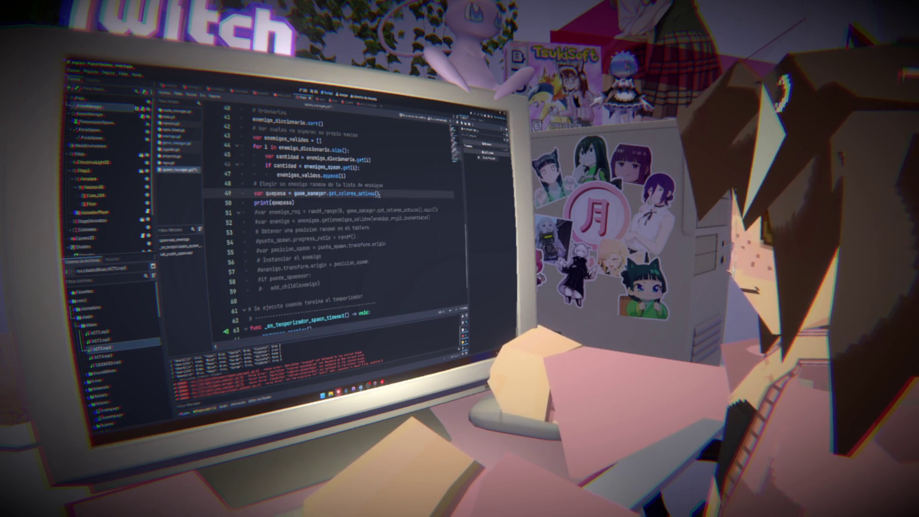
{"action": "type", "text": "."}
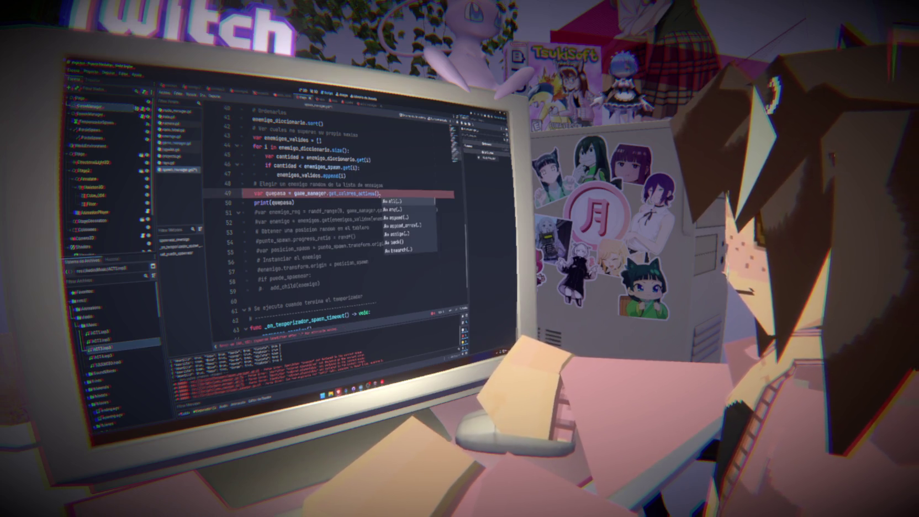
{"action": "scroll", "coordinate": [398, 221], "scroll_direction": "down", "scroll_amount": 3}
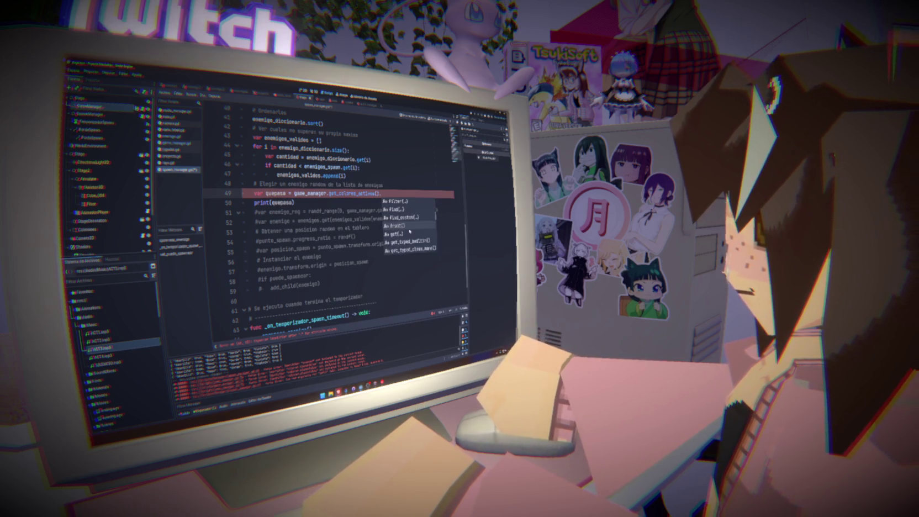
{"action": "type", "text": "ge"}
{"action": "key", "text": "BackSpace"}
{"action": "key", "text": "BackSpace"}
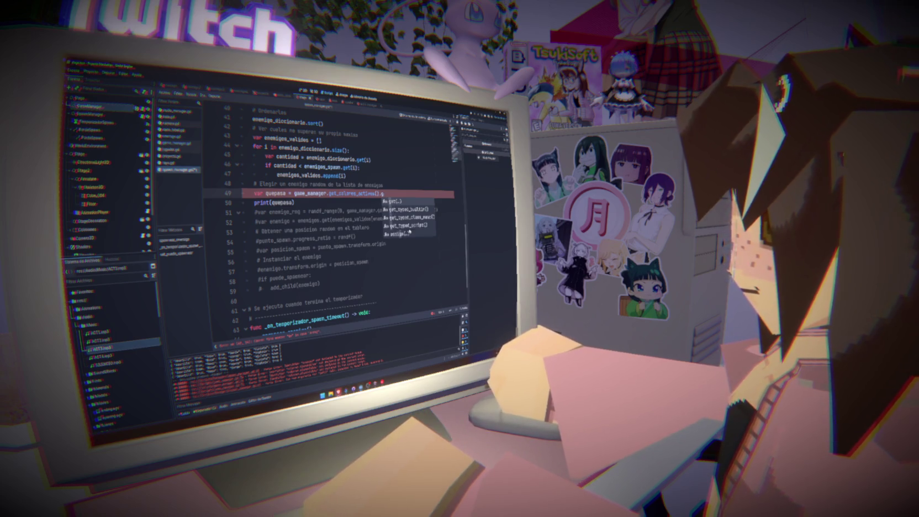
{"action": "type", "text": "ra"}
{"action": "key", "text": "Down"}
{"action": "key", "text": "Return"}
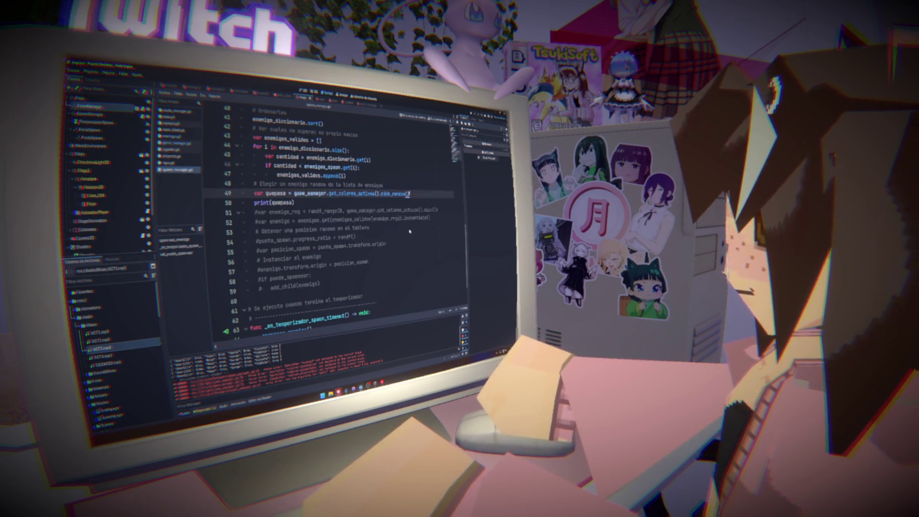
Step: Delete the print(quepasa) debug line
{"action": "key", "text": "shift+Down"}
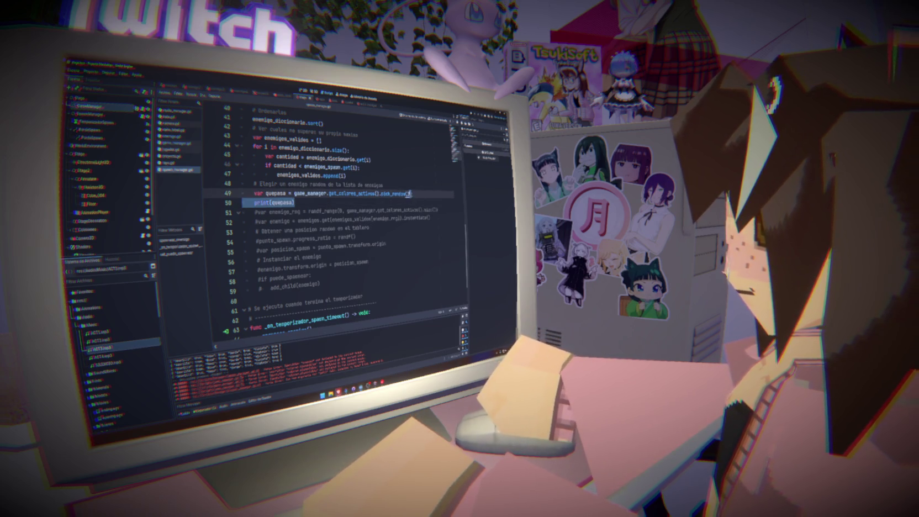
{"action": "key", "text": "BackSpace"}
{"action": "key", "text": "BackSpace"}
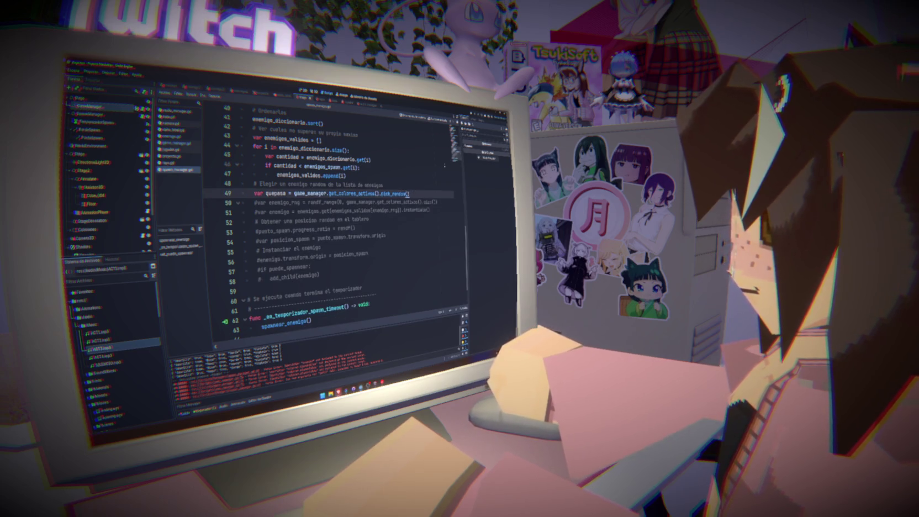
{"action": "scroll", "coordinate": [332, 220], "scroll_direction": "up", "scroll_amount": 10}
{"action": "scroll", "coordinate": [331, 221], "scroll_direction": "down", "scroll_amount": 10}
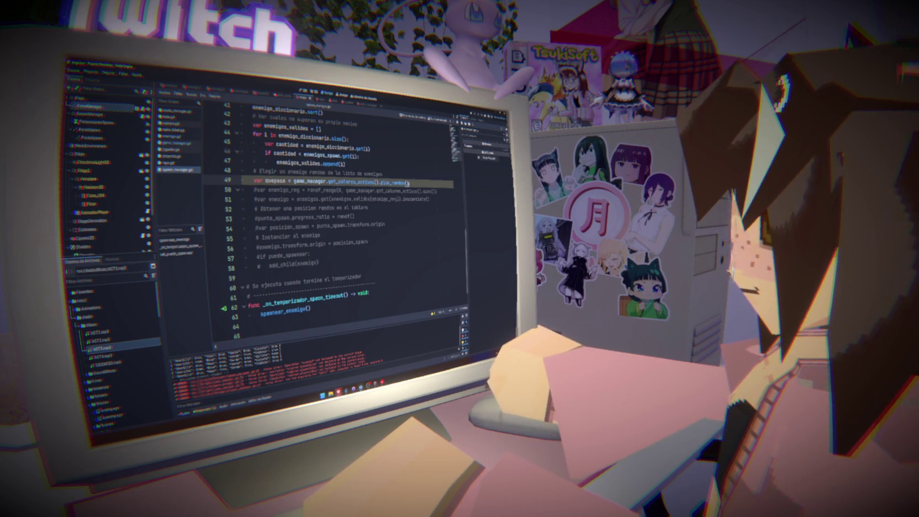
Step: Rename quepasa to enemigo and uncomment the enemy instancing lines below it
{"action": "double_click", "coordinate": [275, 180]}
{"action": "type", "text": "enemigo"}
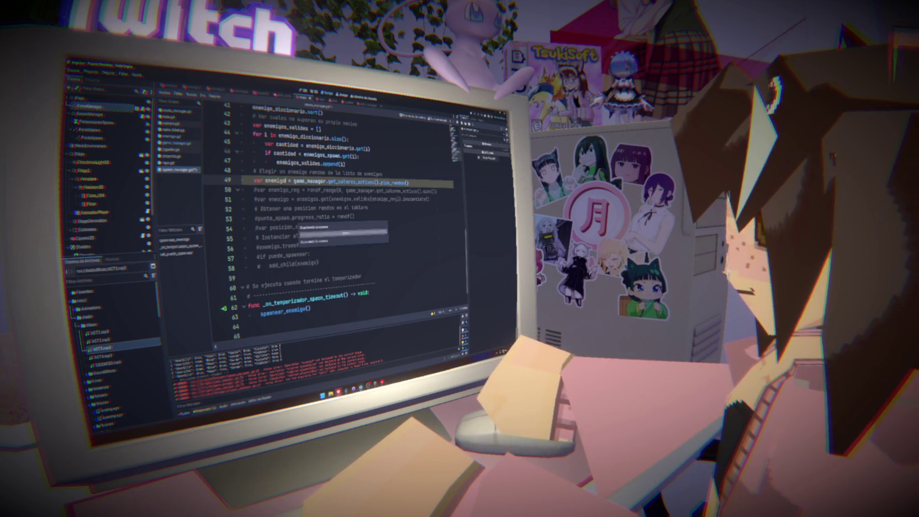
{"action": "key", "text": "Down"}
{"action": "key", "text": "ctrl+k"}
{"action": "key", "text": "Down"}
{"action": "key", "text": "ctrl+k"}
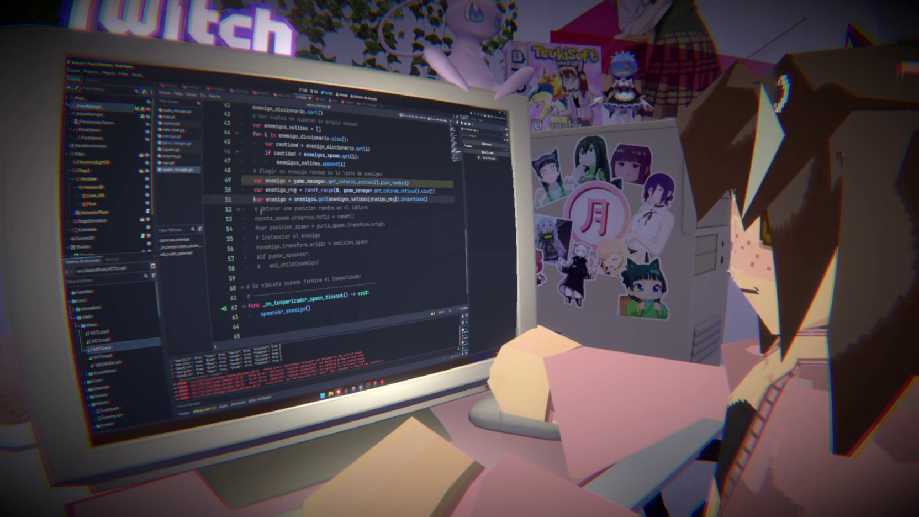
{"action": "key", "text": "Down"}
{"action": "key", "text": "Down"}
{"action": "key", "text": "ctrl+k"}
Step: Uncomment the spawn position, puede_spawnear and add_child lines
{"action": "key", "text": "Down"}
{"action": "key", "text": "ctrl+k"}
{"action": "key", "text": "Down"}
{"action": "key", "text": "Down"}
{"action": "key", "text": "ctrl+k"}
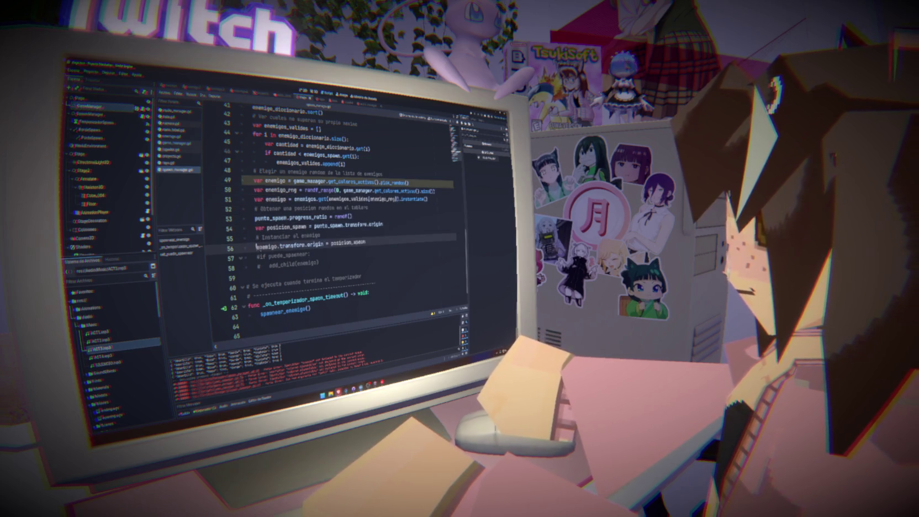
{"action": "key", "text": "Down"}
{"action": "key", "text": "ctrl+k"}
{"action": "key", "text": "Down"}
{"action": "key", "text": "ctrl+k"}
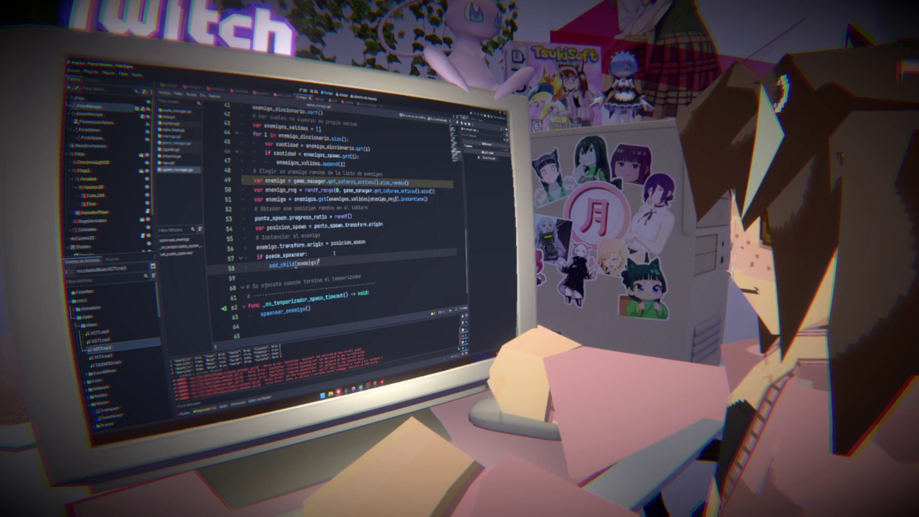
{"action": "key", "text": "shift+Up"}
{"action": "key", "text": "shift+Home"}
{"action": "key", "text": "shift+Home"}
Step: Extend the variable name to enemigo_color and delete the enemigo_rng line
{"action": "scroll", "coordinate": [329, 224], "scroll_direction": "up", "scroll_amount": 1}
{"action": "left_click", "coordinate": [287, 209]}
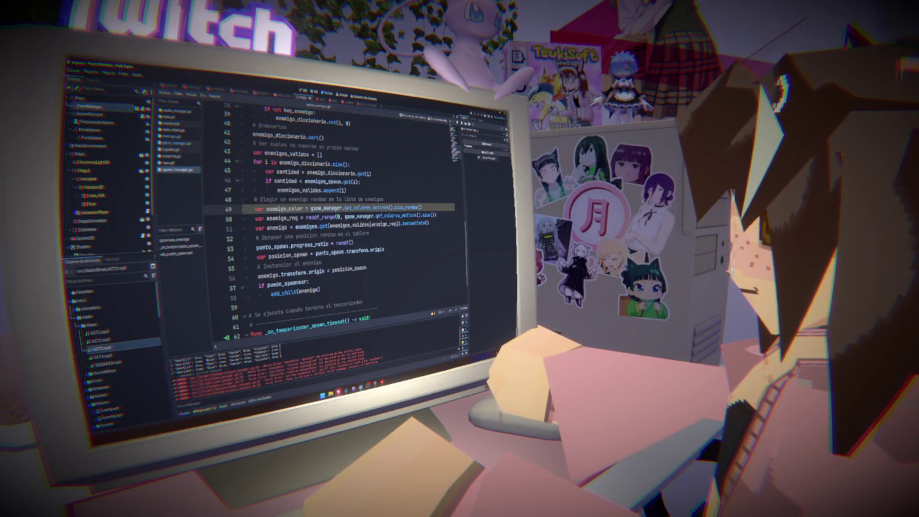
{"action": "type", "text": "_color"}
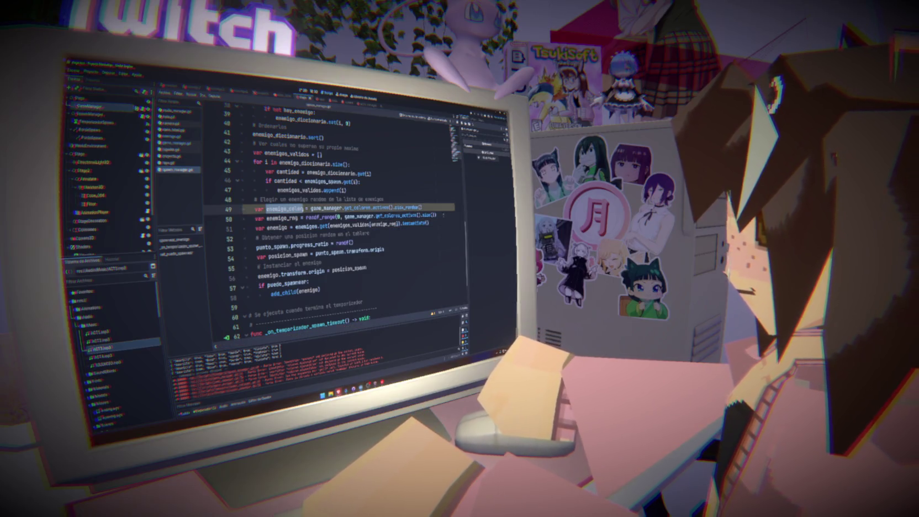
{"action": "key", "text": "ctrl+shift+k"}
Step: Review where enemigo_color is used, then scroll to the top of the script
{"action": "double_click", "coordinate": [284, 209]}
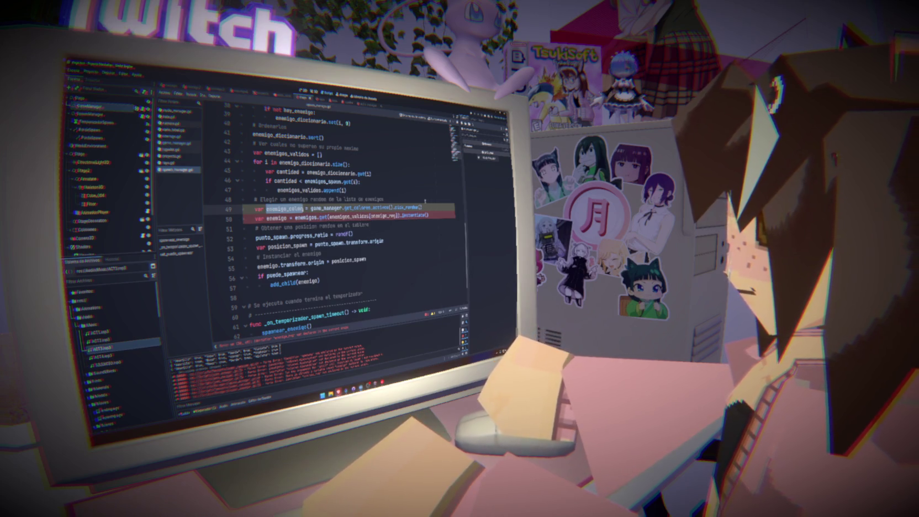
{"action": "left_click", "coordinate": [403, 194]}
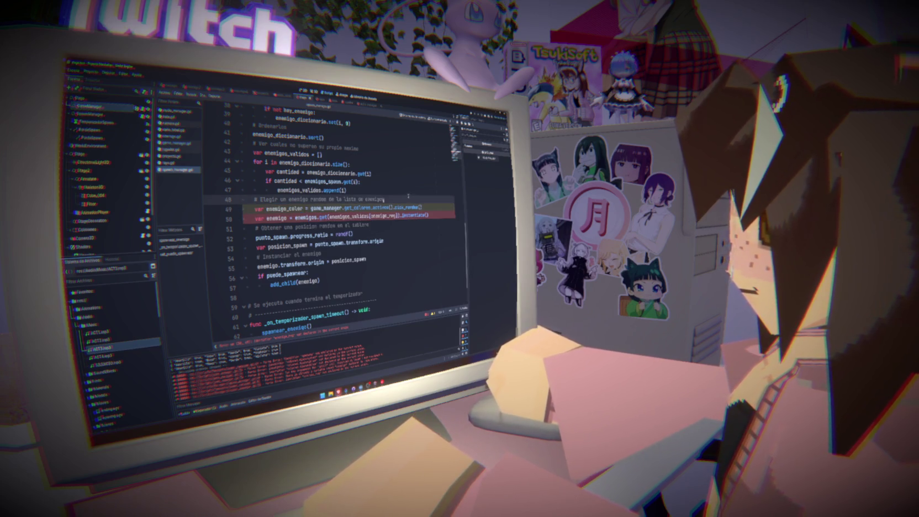
{"action": "left_click", "coordinate": [399, 200]}
{"action": "double_click", "coordinate": [285, 209]}
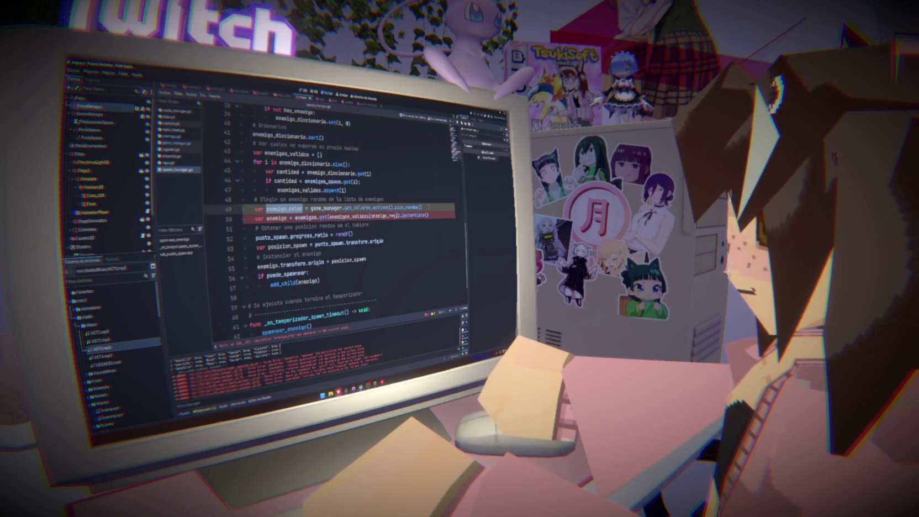
{"action": "scroll", "coordinate": [342, 221], "scroll_direction": "up", "scroll_amount": 12}
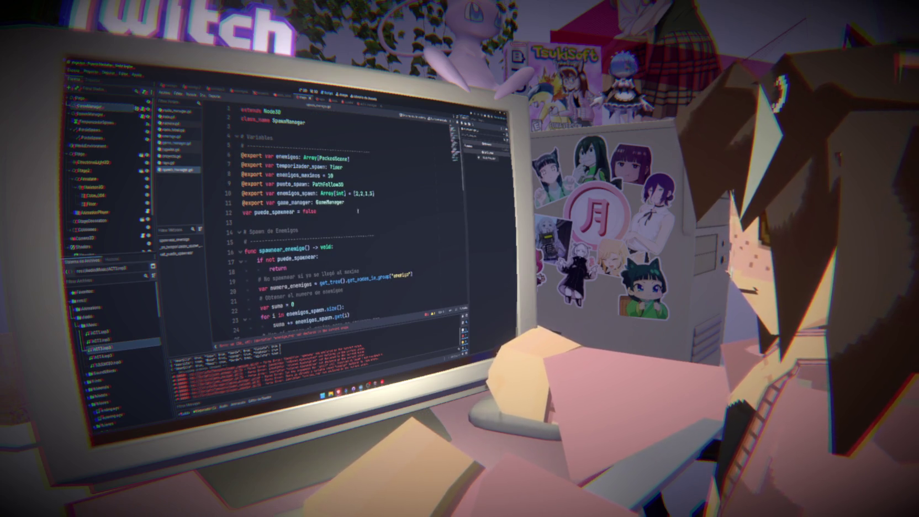
Step: Remove the 'var enemigo' declaration below puede_spawnear in the variables section
{"action": "left_click", "coordinate": [376, 208]}
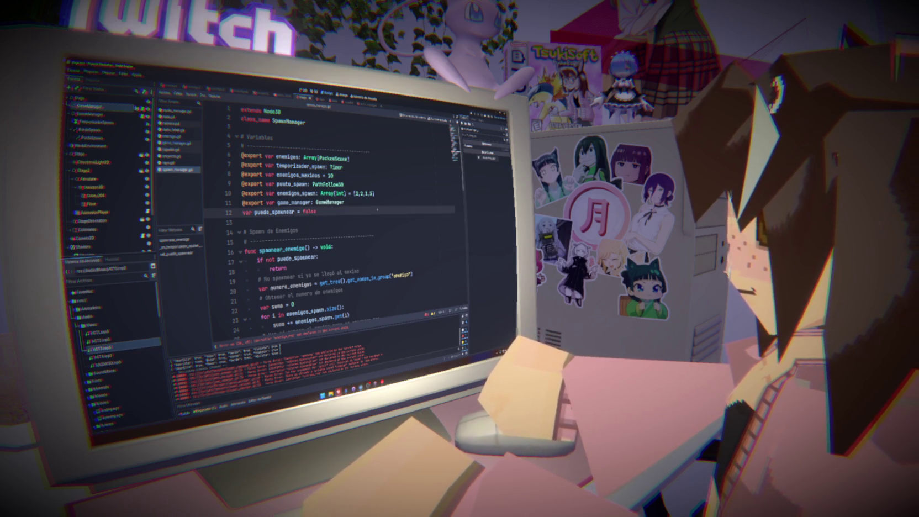
{"action": "key", "text": "Return"}
{"action": "type", "text": "v"}
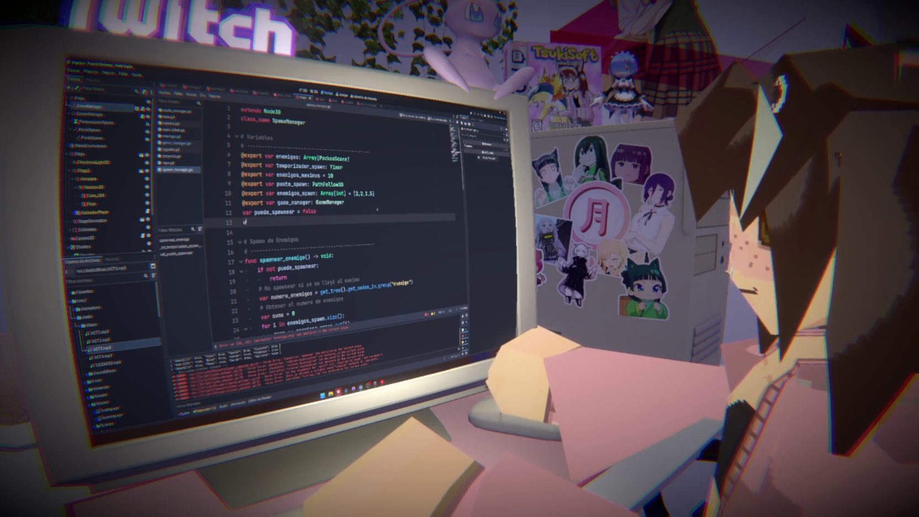
{"action": "type", "text": "ar"}
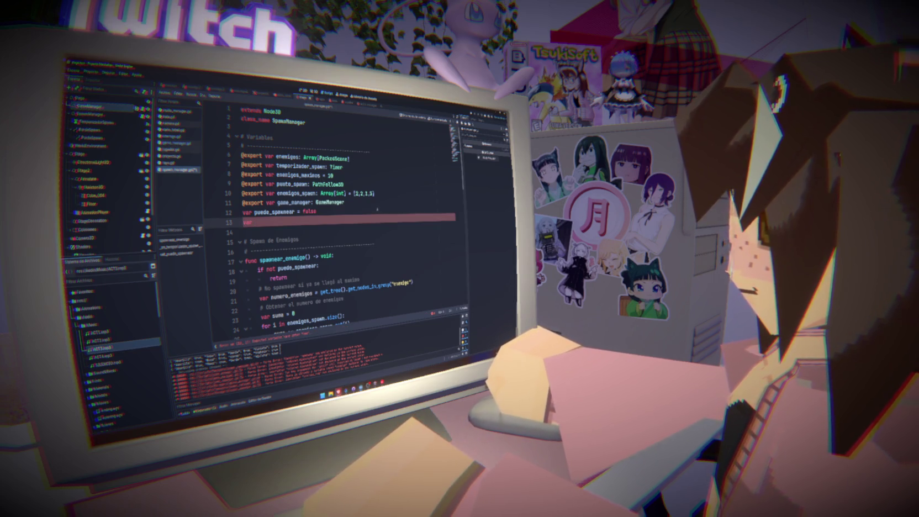
{"action": "type", "text": " en"}
{"action": "type", "text": "emigo_"}
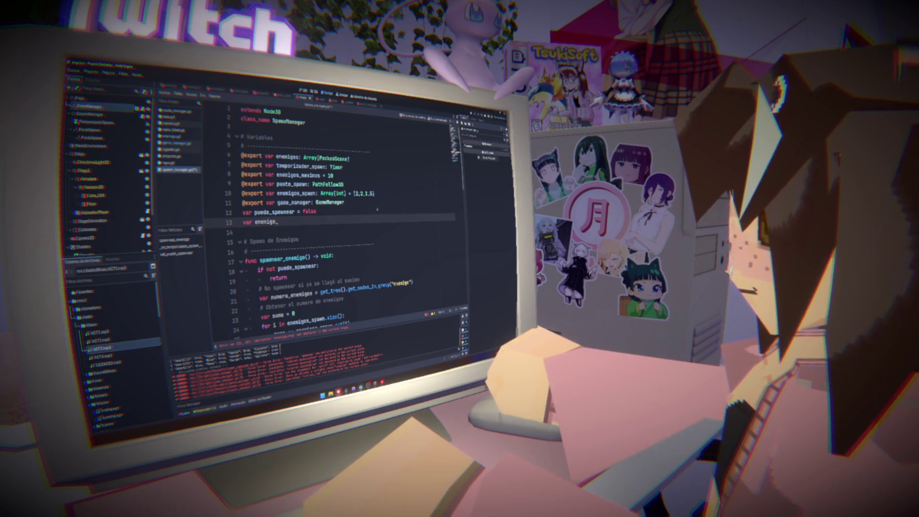
{"action": "key", "text": "BackSpace"}
{"action": "key", "text": "BackSpace"}
{"action": "key", "text": "BackSpace"}
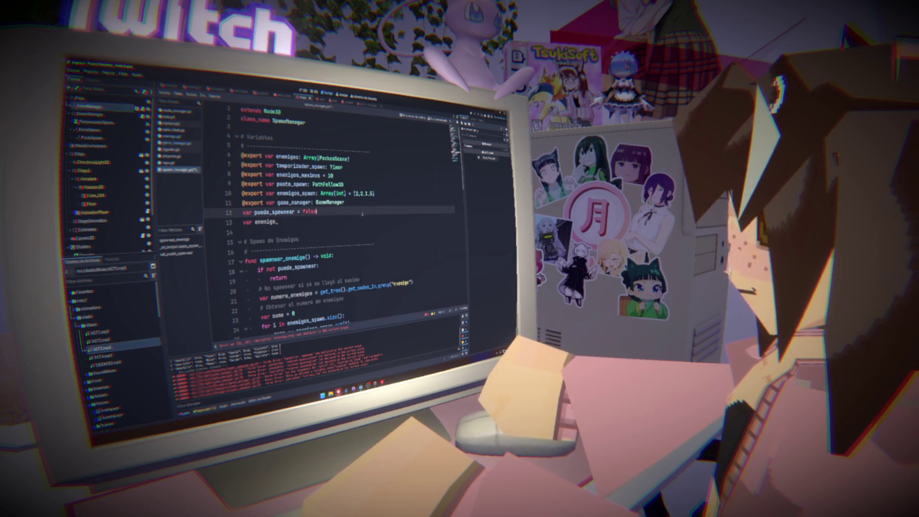
{"action": "scroll", "coordinate": [415, 195], "scroll_direction": "down", "scroll_amount": 14}
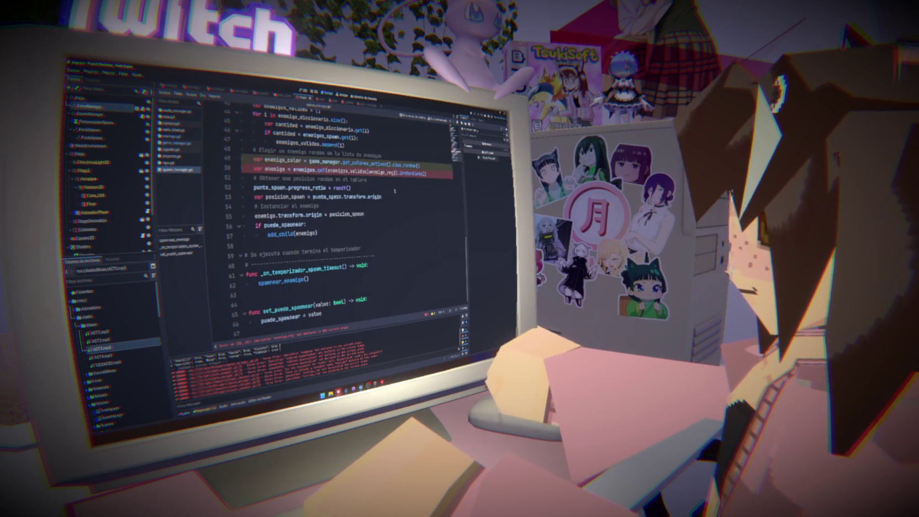
Step: Comment out the old enemigo instancing line and open a fresh line after line 49
{"action": "left_click", "coordinate": [418, 164]}
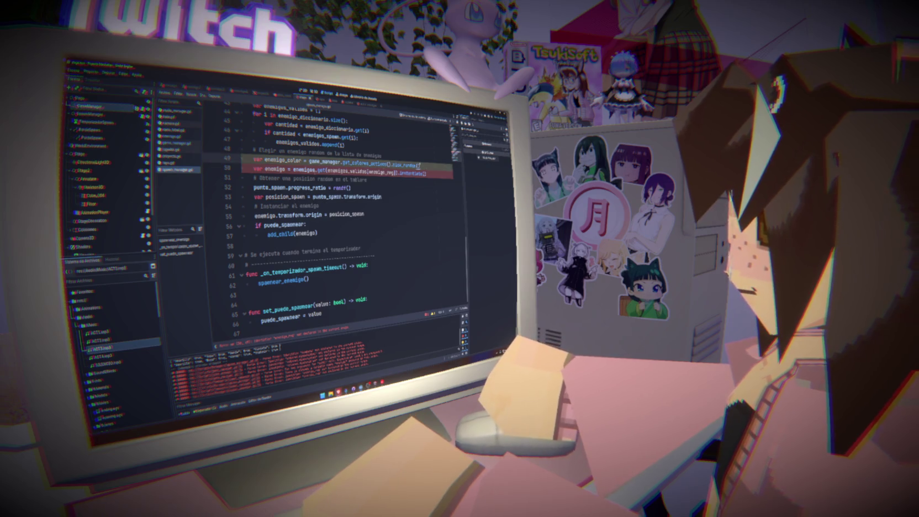
{"action": "left_click", "coordinate": [253, 169]}
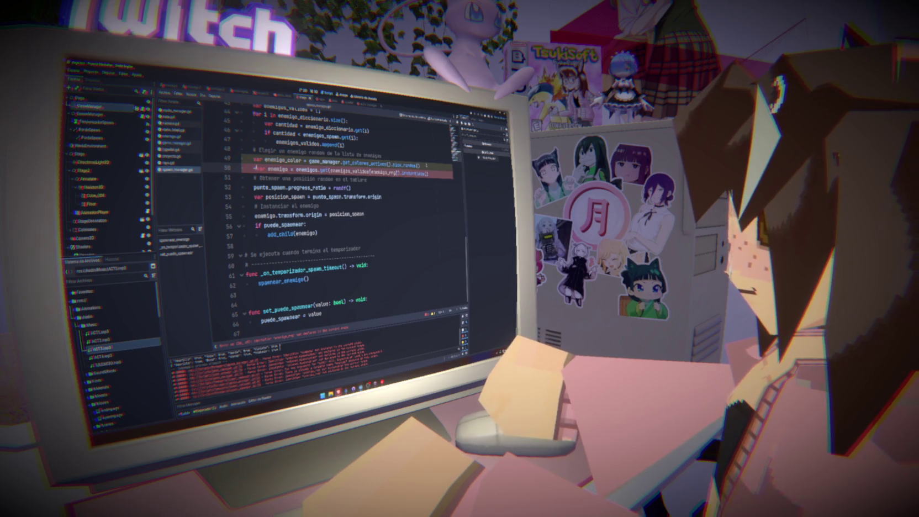
{"action": "key", "text": "ctrl+k"}
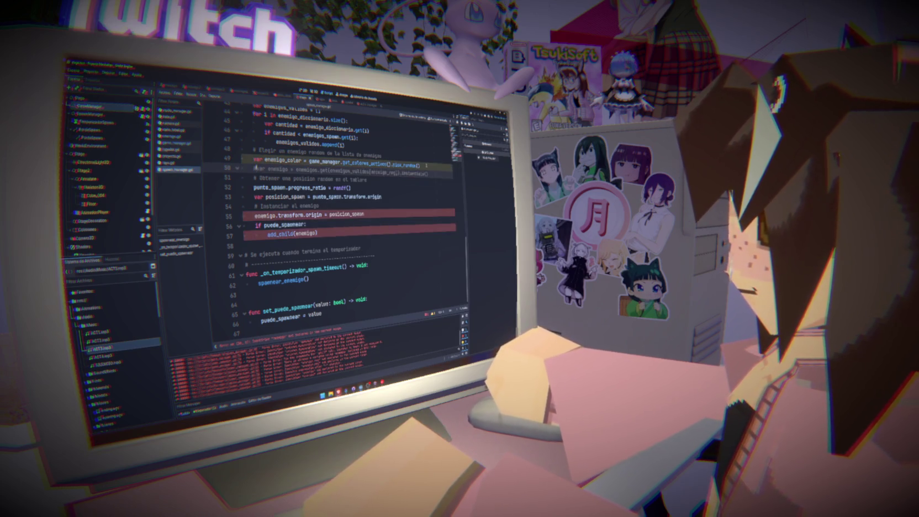
{"action": "key", "text": "Return"}
{"action": "type", "text": "var enemigo"}
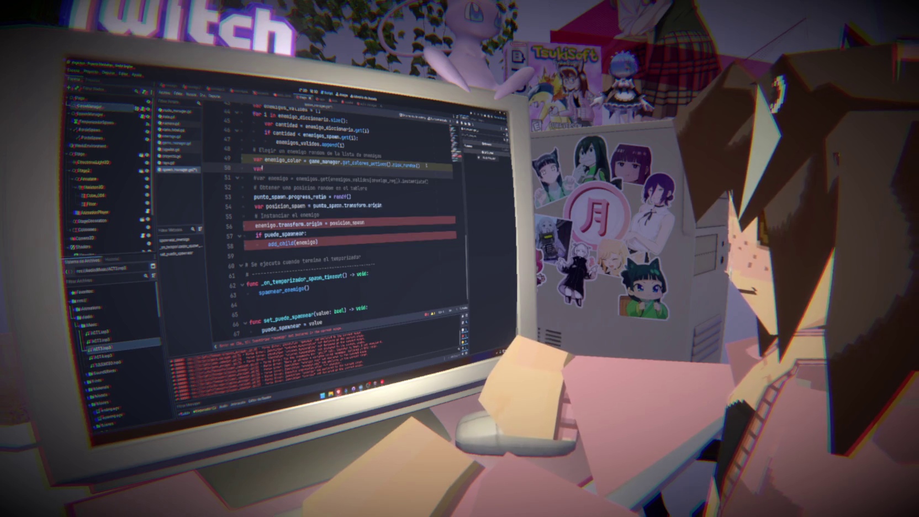
{"action": "key", "text": "BackSpace"}
{"action": "key", "text": "BackSpace"}
{"action": "key", "text": "BackSpace"}
{"action": "type", "text": "migo ="}
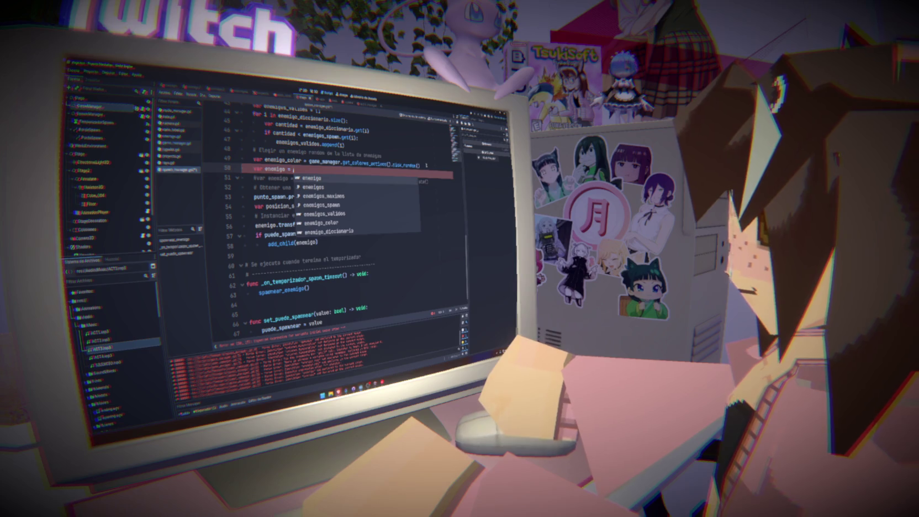
{"action": "key", "text": "BackSpace"}
{"action": "key", "text": "BackSpace"}
{"action": "key", "text": "BackSpace"}
Step: Start a 'for enemigo in enemigos:' loop
{"action": "type", "text": "for "}
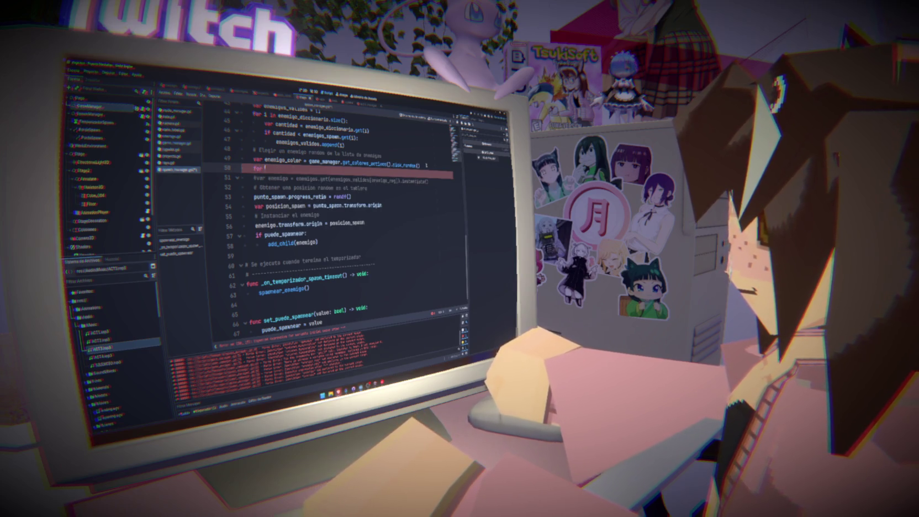
{"action": "type", "text": "enemigo i"}
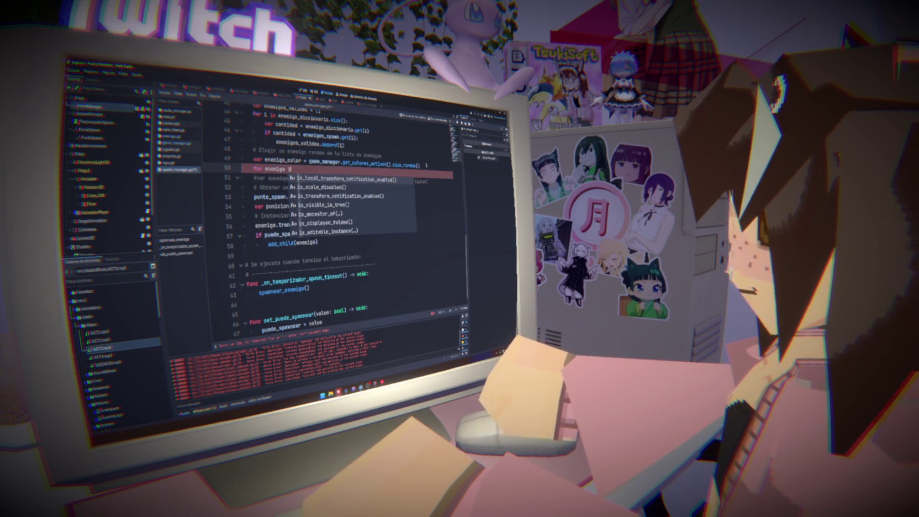
{"action": "type", "text": "n"}
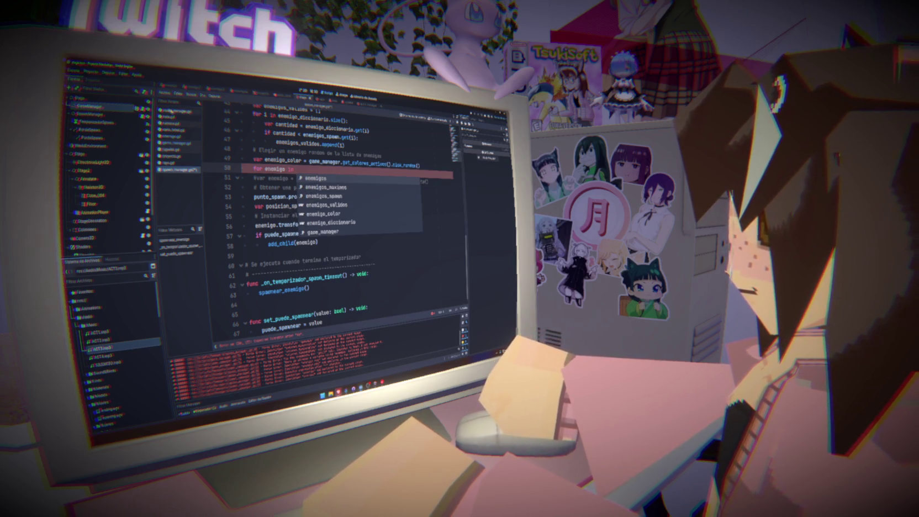
{"action": "left_click", "coordinate": [91, 114]}
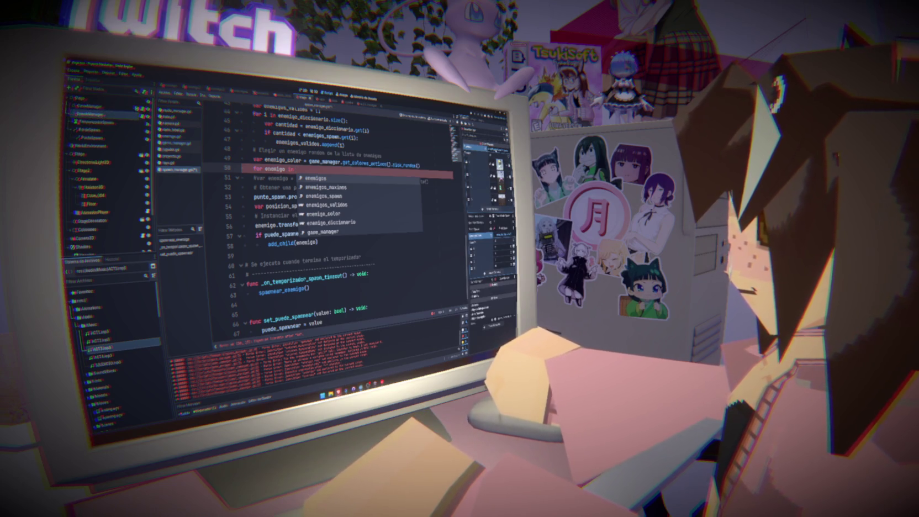
{"action": "key", "text": "Return"}
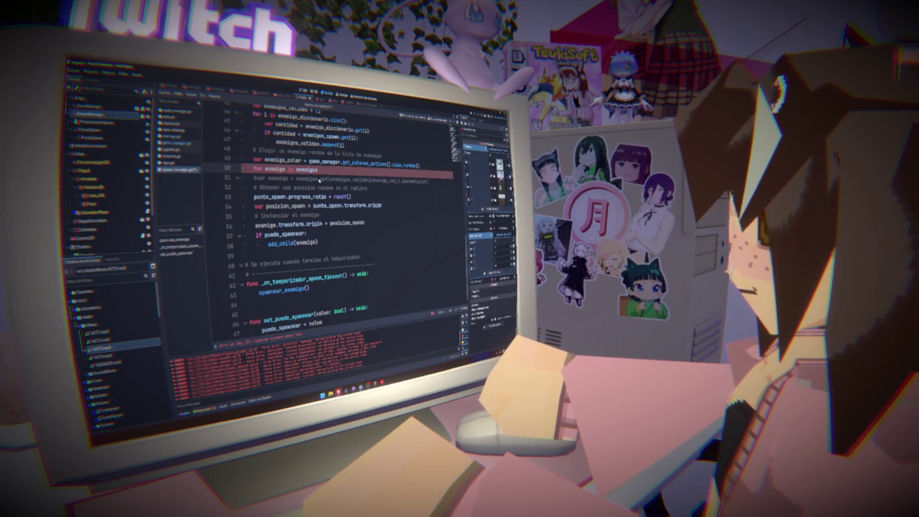
{"action": "type", "text": ":"}
{"action": "key", "text": "Return"}
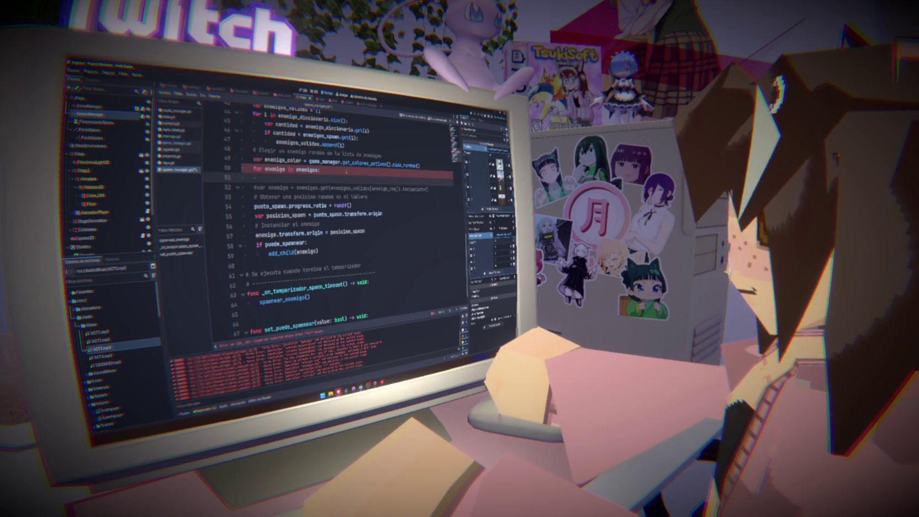
Step: Add an 'if enemigo is Enemigo:' type check inside the loop
{"action": "type", "text": "enemigo.get"}
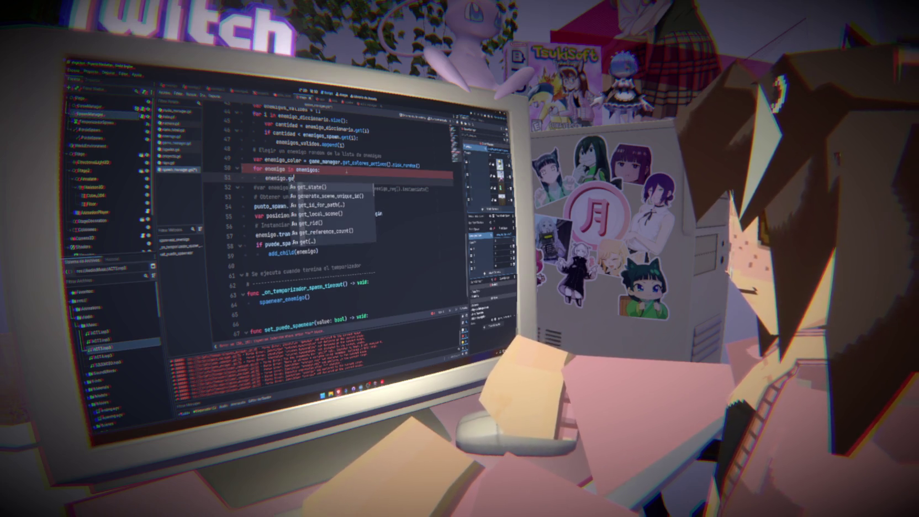
{"action": "key", "text": "BackSpace"}
{"action": "key", "text": "BackSpace"}
{"action": "key", "text": "BackSpace"}
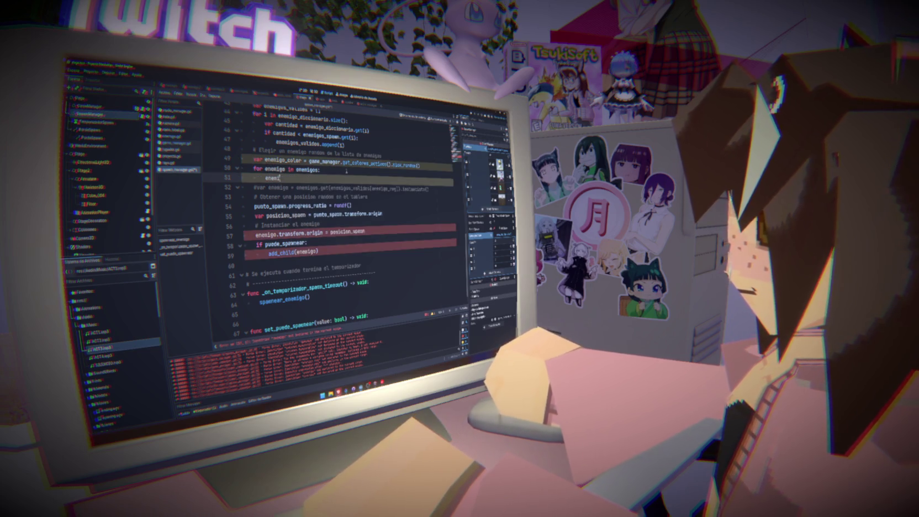
{"action": "key", "text": "BackSpace"}
{"action": "type", "text": "if enemigo in ene"}
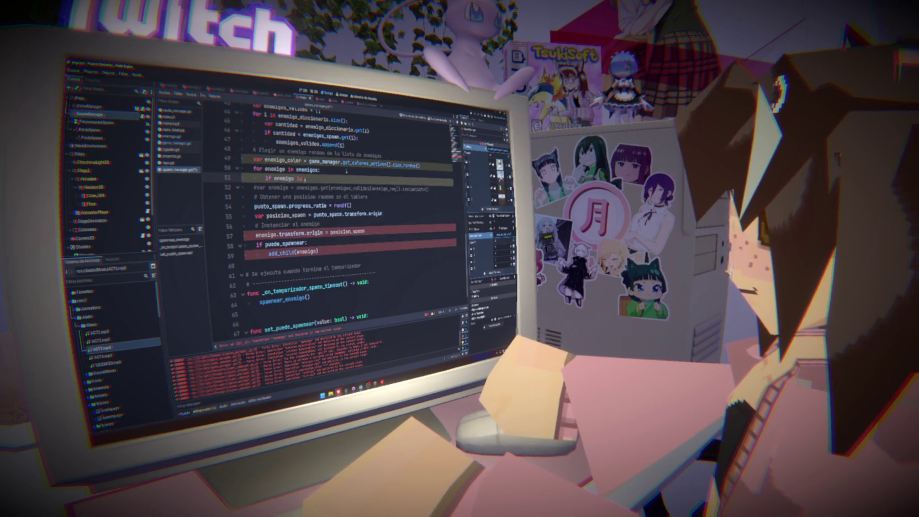
{"action": "key", "text": "BackSpace"}
{"action": "key", "text": "BackSpace"}
{"action": "key", "text": "BackSpace"}
{"action": "type", "text": "Enemigo"}
{"action": "key", "text": "Return"}
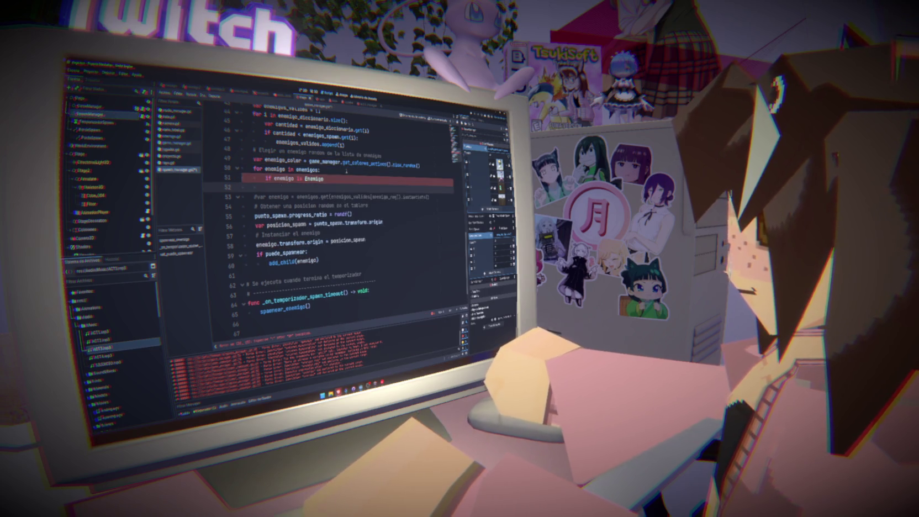
{"action": "key", "text": "BackSpace"}
{"action": "type", "text": ":"}
Step: Add a nested 'if enemigo.get_color() == enemigo_color' condition
{"action": "key", "text": "Return"}
{"action": "type", "text": "ene"}
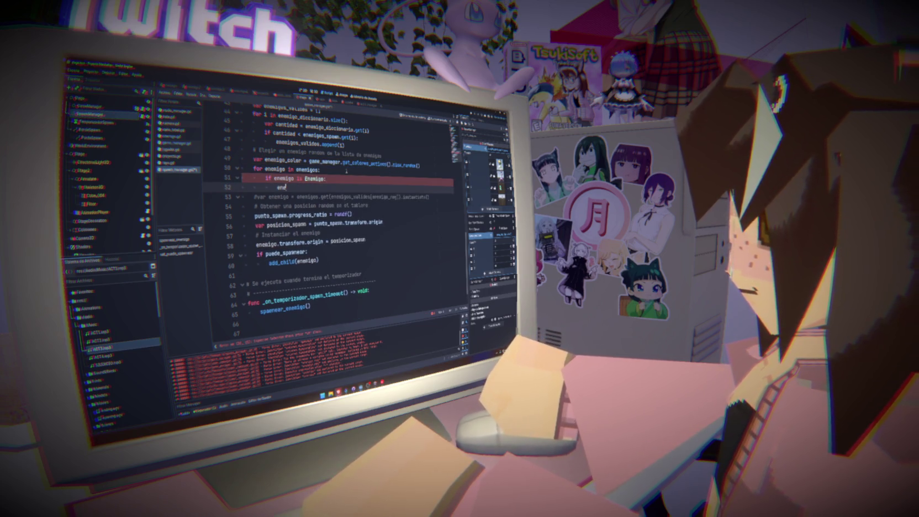
{"action": "type", "text": "migo.get"}
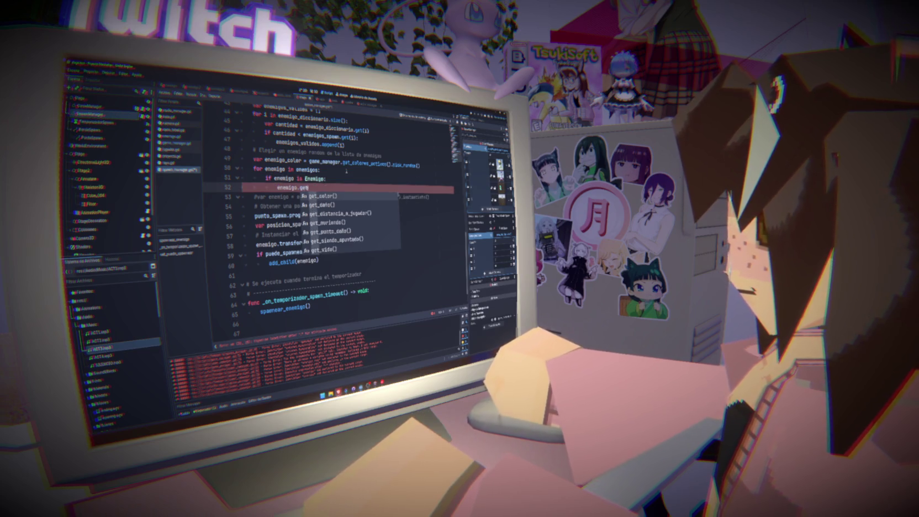
{"action": "key", "text": "Return"}
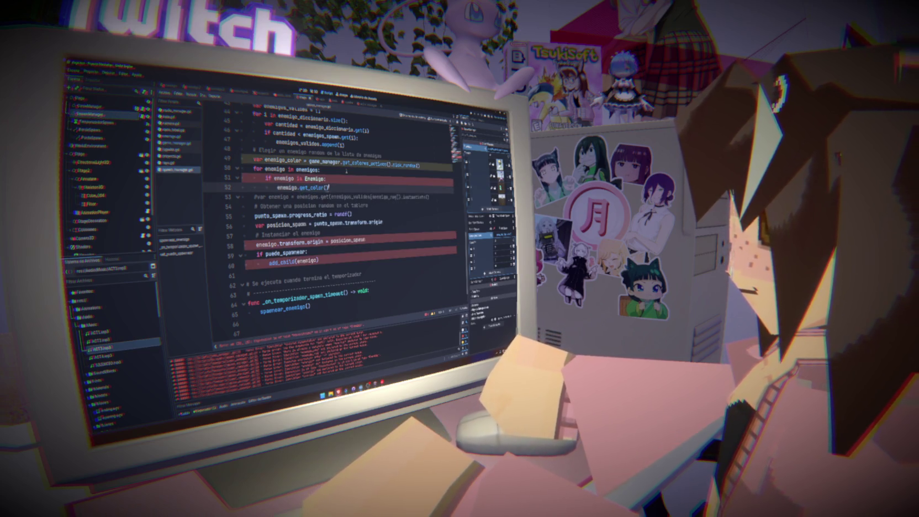
{"action": "key", "text": "End"}
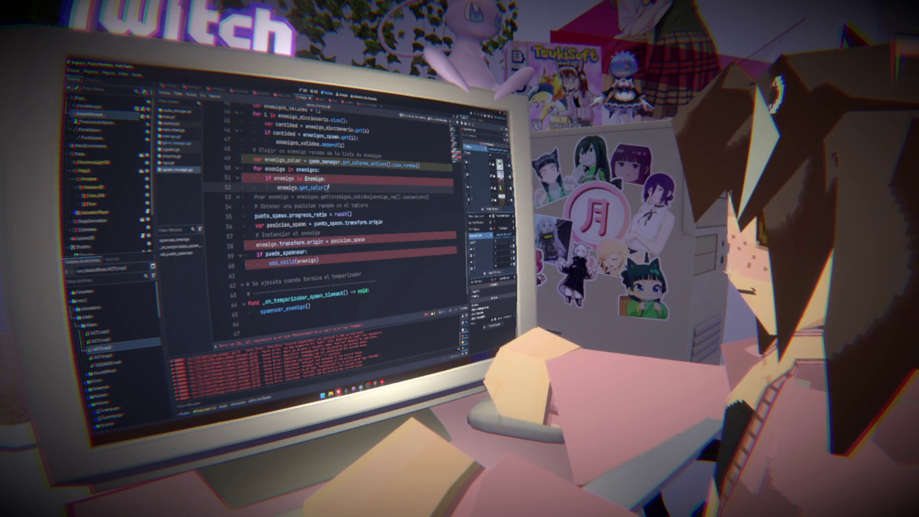
{"action": "key", "text": "Home"}
{"action": "type", "text": "if"}
{"action": "key", "text": "End"}
{"action": "type", "text": ":"}
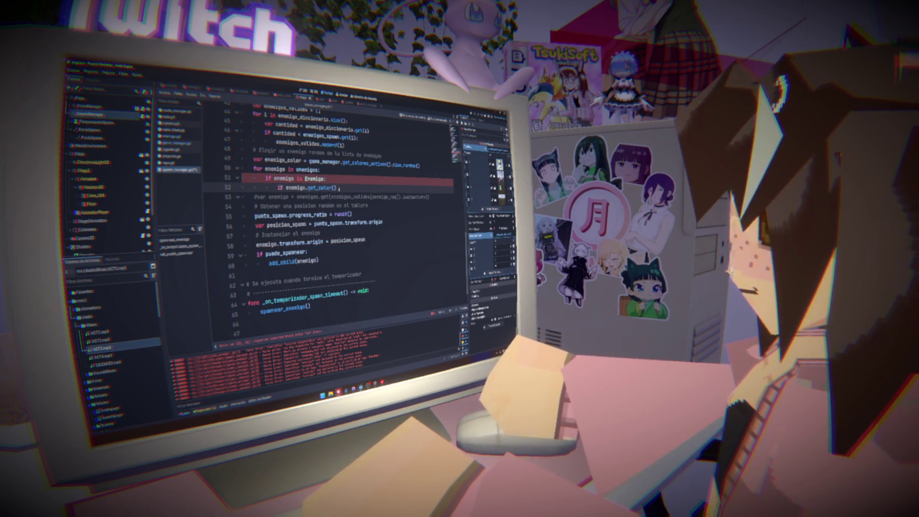
{"action": "key", "text": "BackSpace"}
{"action": "type", "text": "=="}
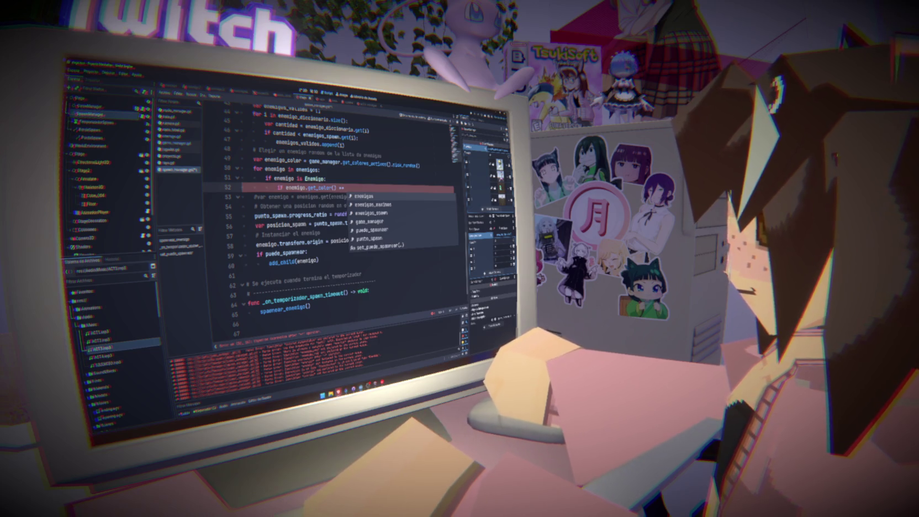
{"action": "left_click", "coordinate": [381, 188]}
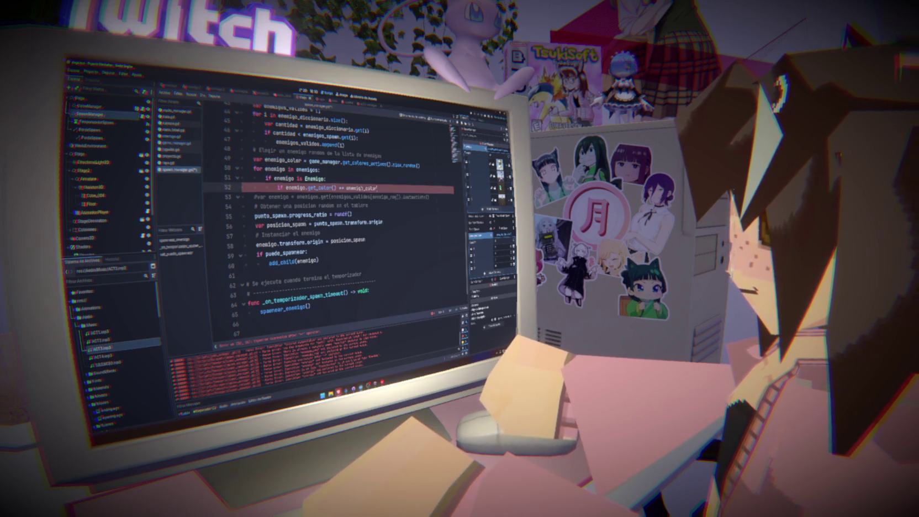
{"action": "key", "text": "ctrl+v"}
Step: Close the colour condition with a colon, save, and put 'break' in its body
{"action": "key", "text": "ctrl+s"}
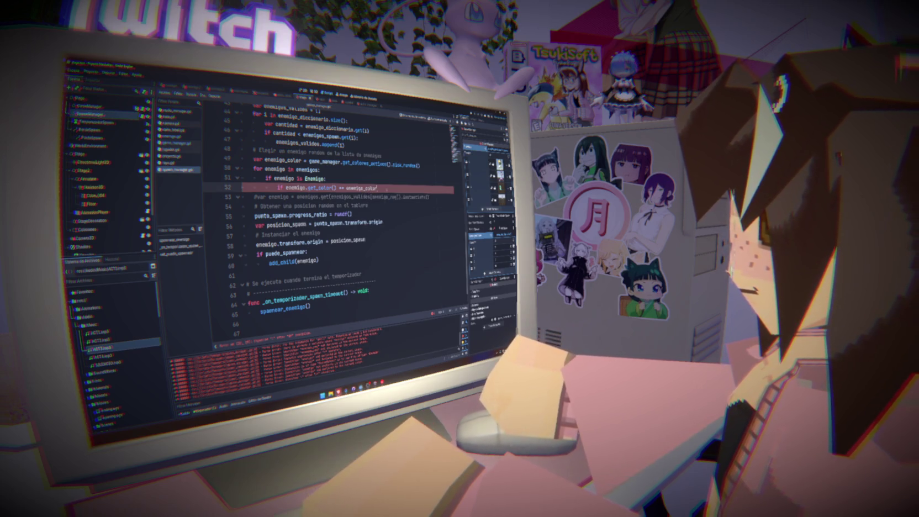
{"action": "type", "text": ":"}
{"action": "key", "text": "Return"}
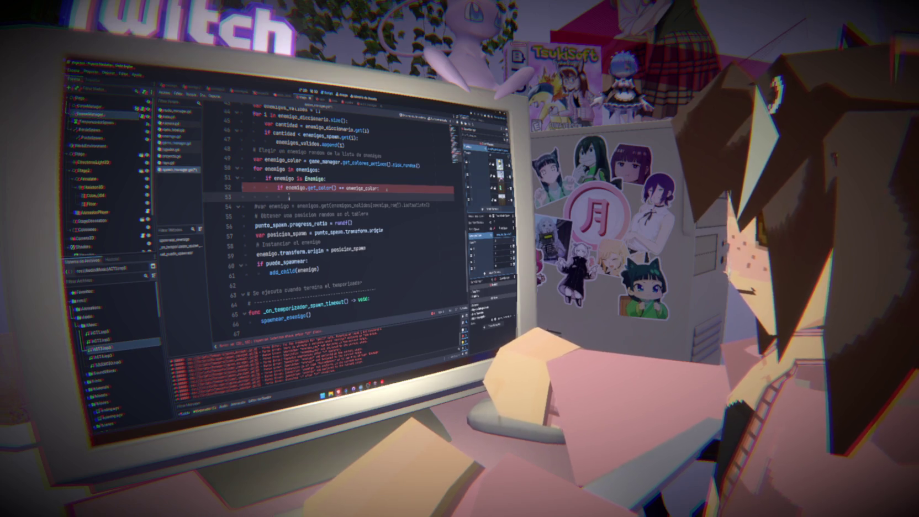
{"action": "key", "text": "ctrl+s"}
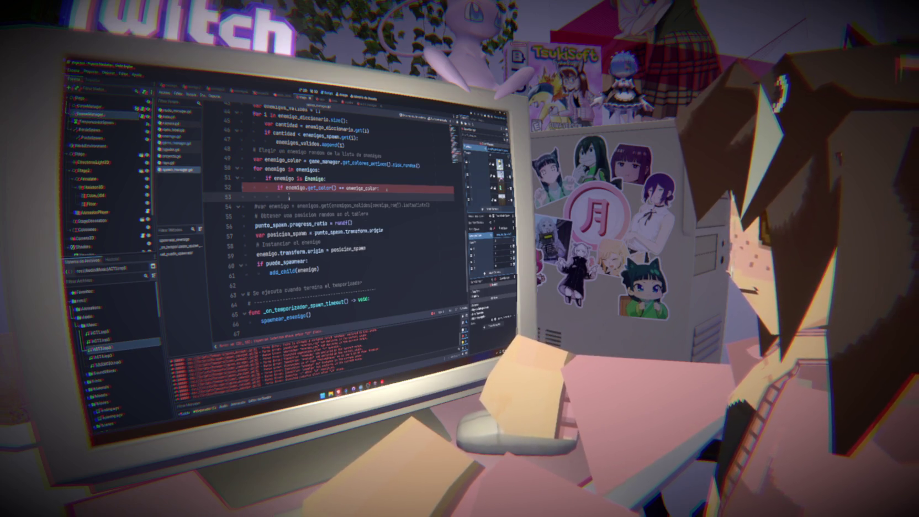
{"action": "type", "text": "enem"}
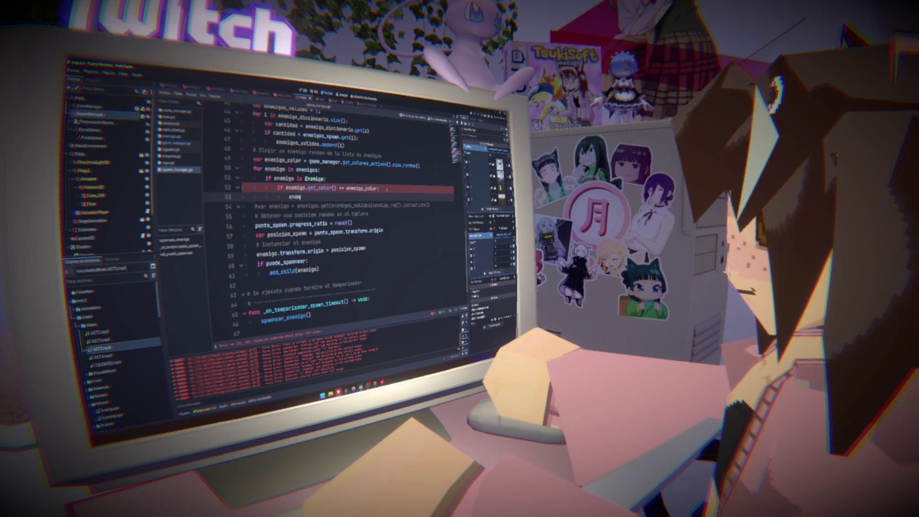
{"action": "type", "text": "igo ="}
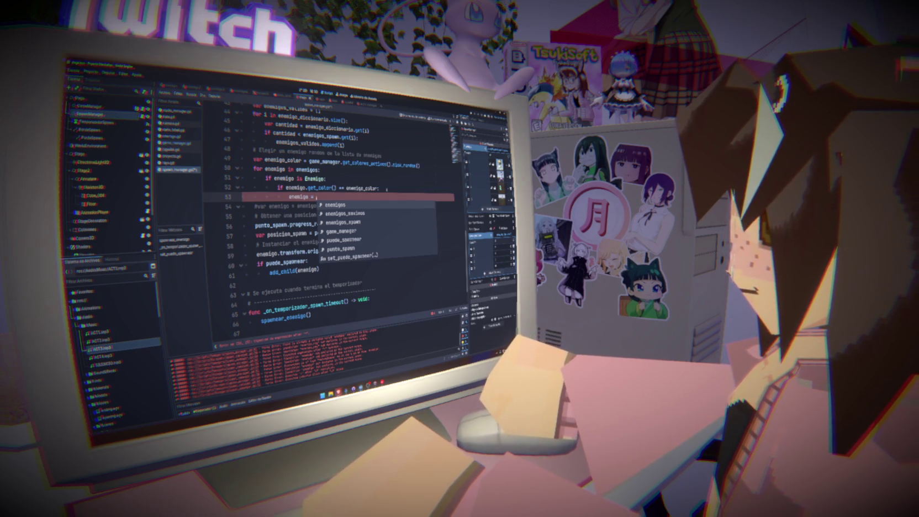
{"action": "key", "text": "BackSpace"}
{"action": "key", "text": "BackSpace"}
{"action": "key", "text": "BackSpace"}
{"action": "type", "text": "bre"}
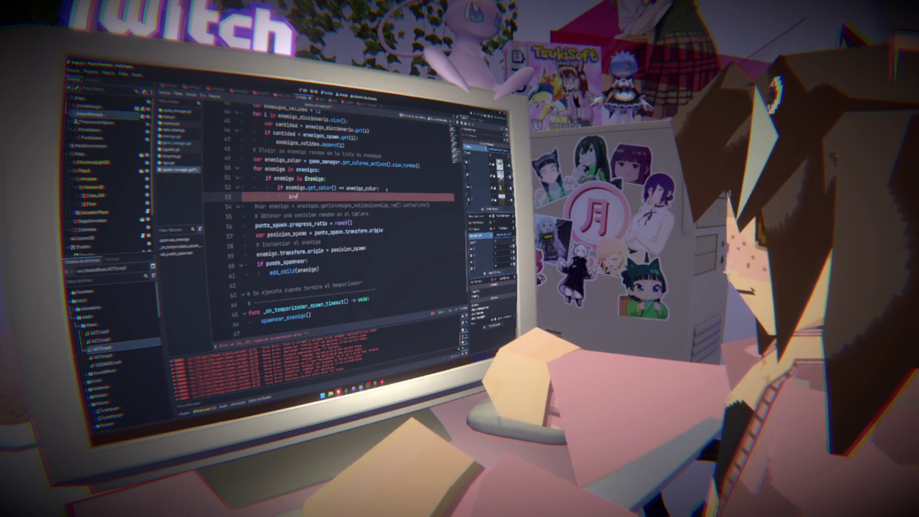
{"action": "type", "text": "ak"}
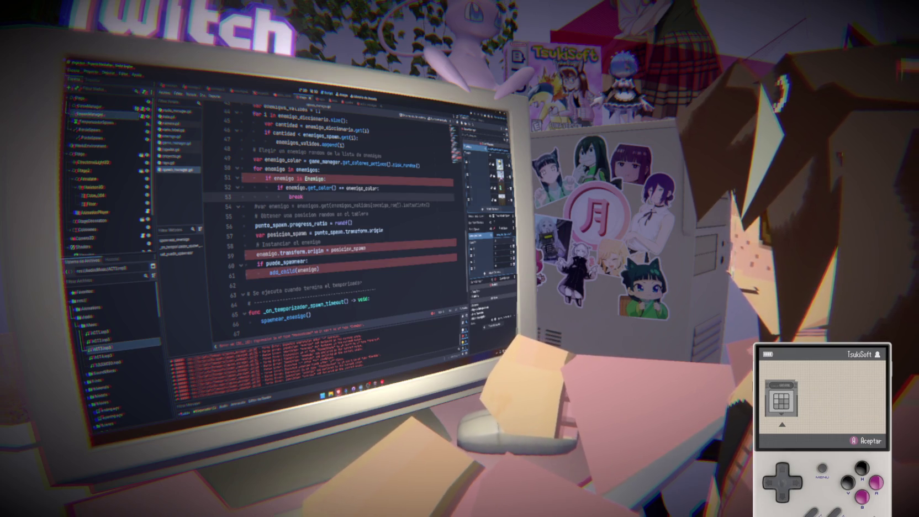
Step: Rename the loop variable to enemigo_objetivo on lines 50–52
{"action": "left_click", "coordinate": [284, 169]}
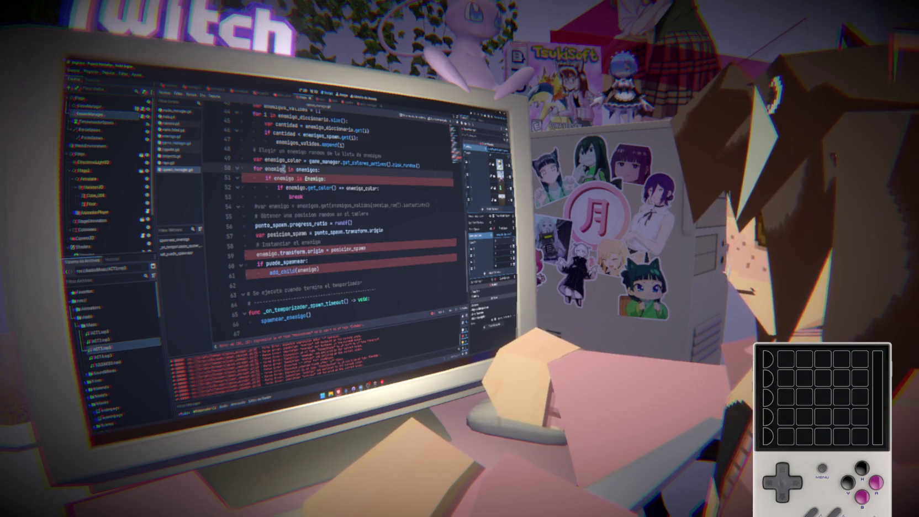
{"action": "type", "text": "_objetivo"}
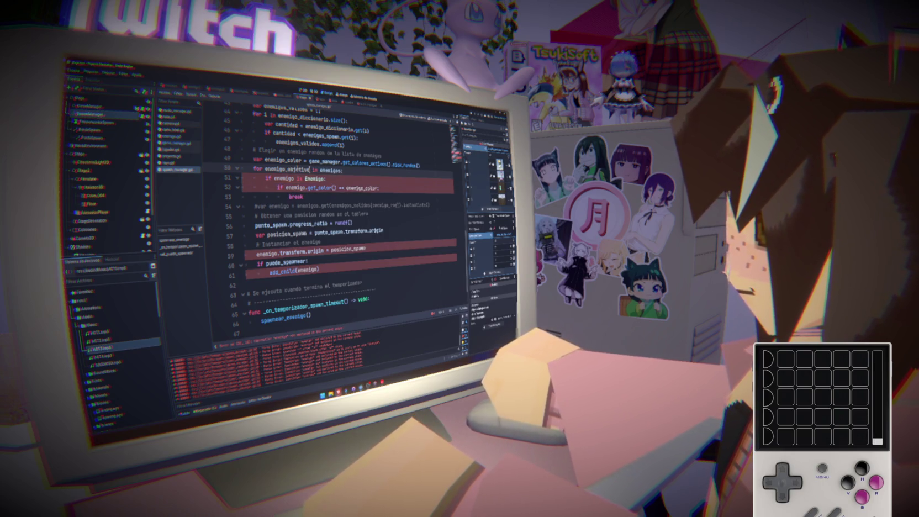
{"action": "left_click", "coordinate": [293, 178]}
{"action": "type", "text": "_objetivo"}
{"action": "left_click", "coordinate": [301, 188]}
{"action": "type", "text": "_objetivo"}
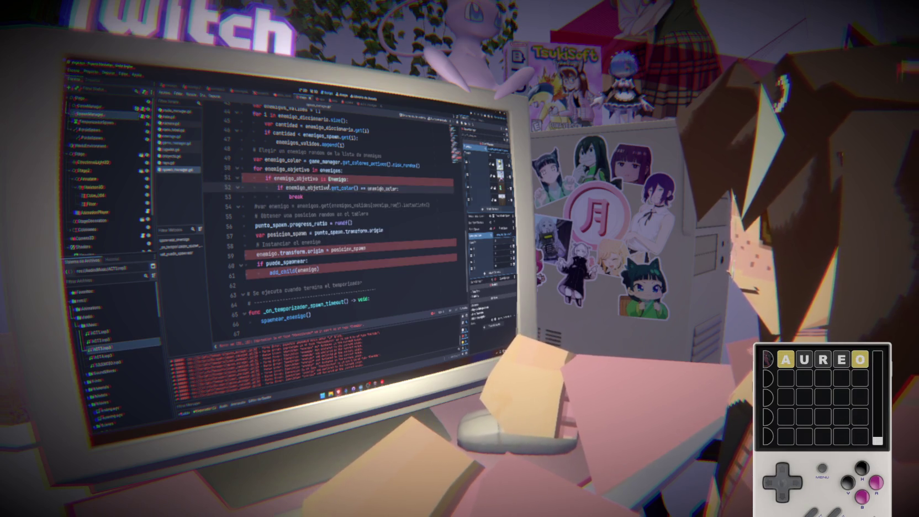
{"action": "double_click", "coordinate": [383, 188]}
Step: Insert 'var enemigo = enemigo_objetivo' above the break line
{"action": "left_click", "coordinate": [356, 196]}
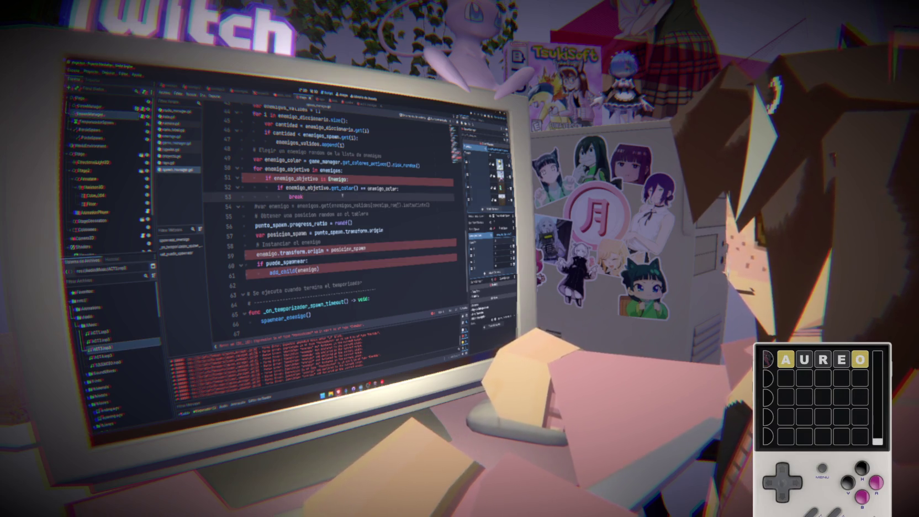
{"action": "left_click", "coordinate": [403, 190]}
{"action": "key", "text": "Return"}
{"action": "type", "text": "var "}
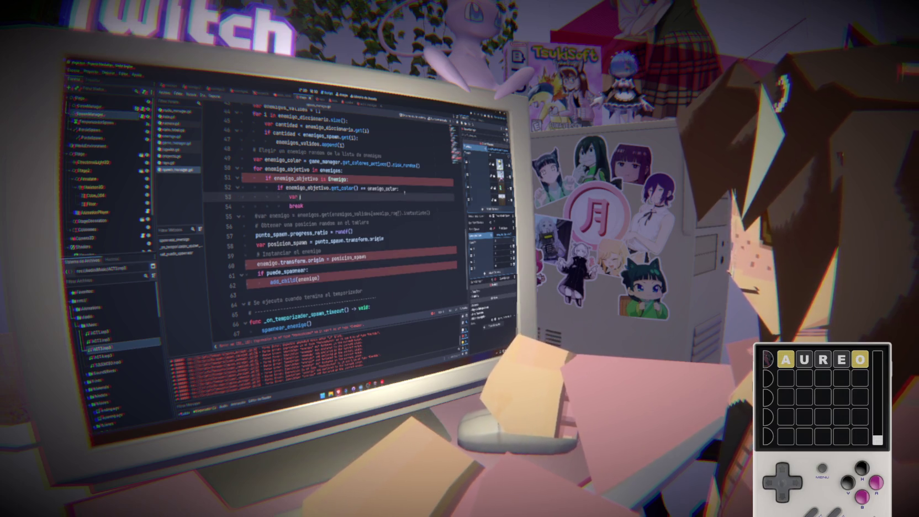
{"action": "type", "text": "enemigo"}
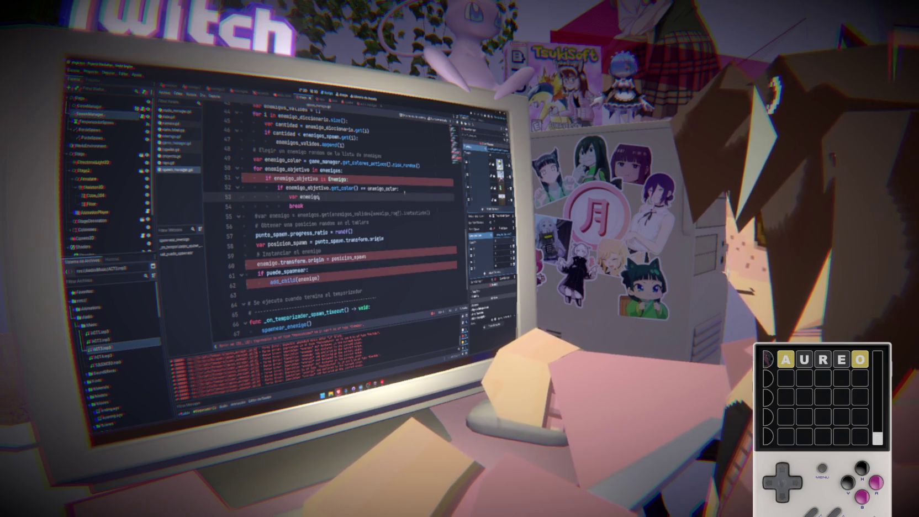
{"action": "type", "text": " = "}
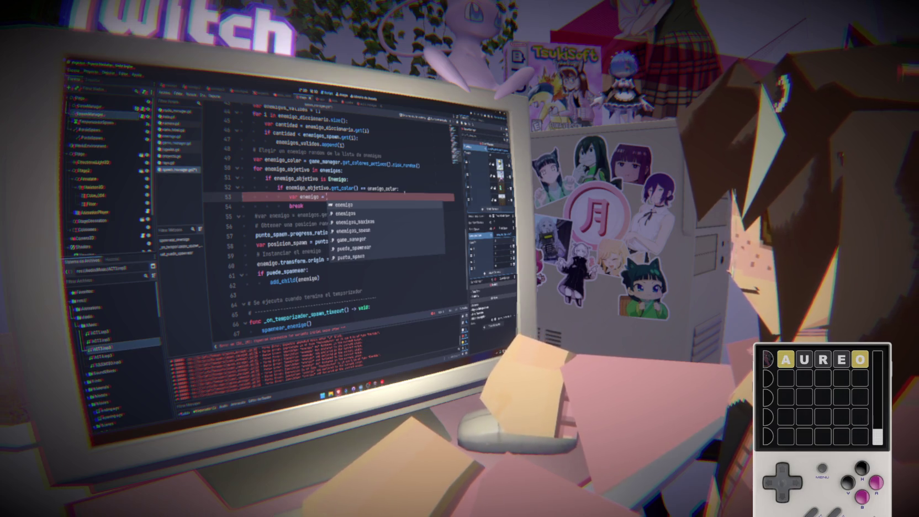
{"action": "type", "text": "enemigo_objetivo"}
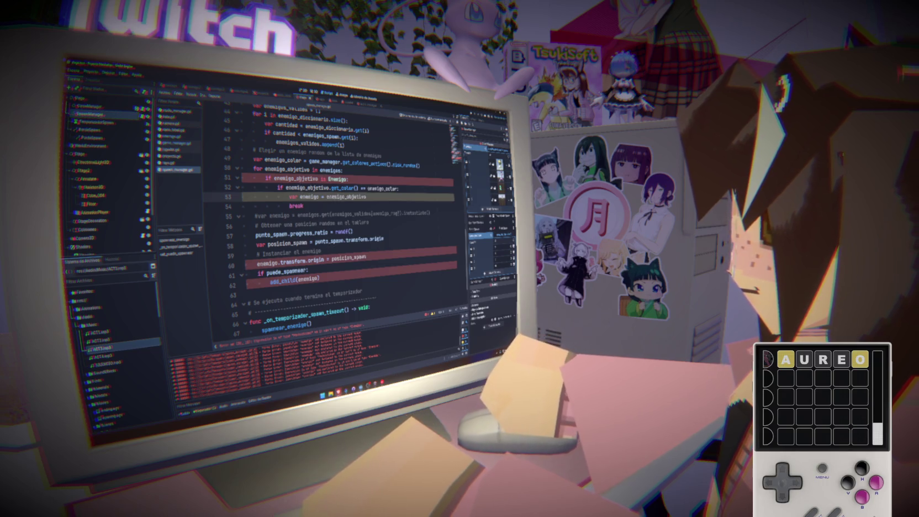
{"action": "left_click", "coordinate": [348, 179]}
{"action": "mouse_move", "coordinate": [345, 179]}
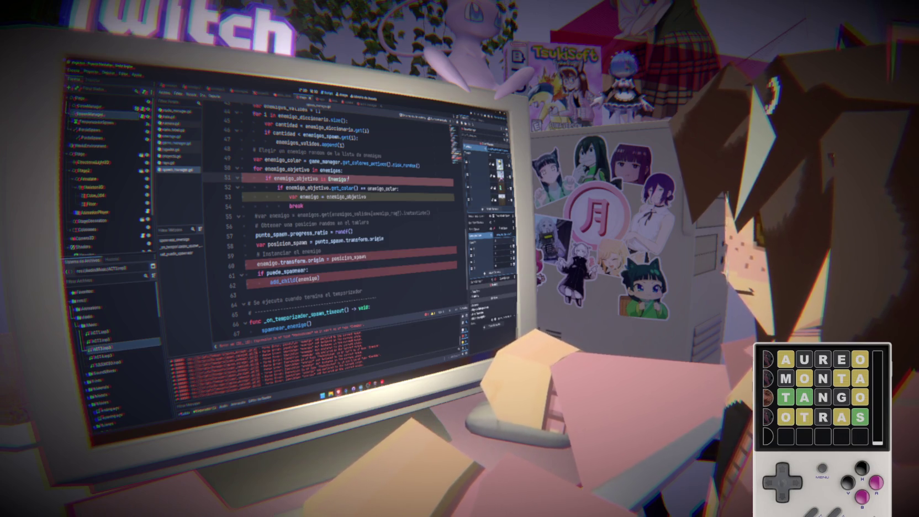
{"action": "key", "text": "ctrl+shift+k"}
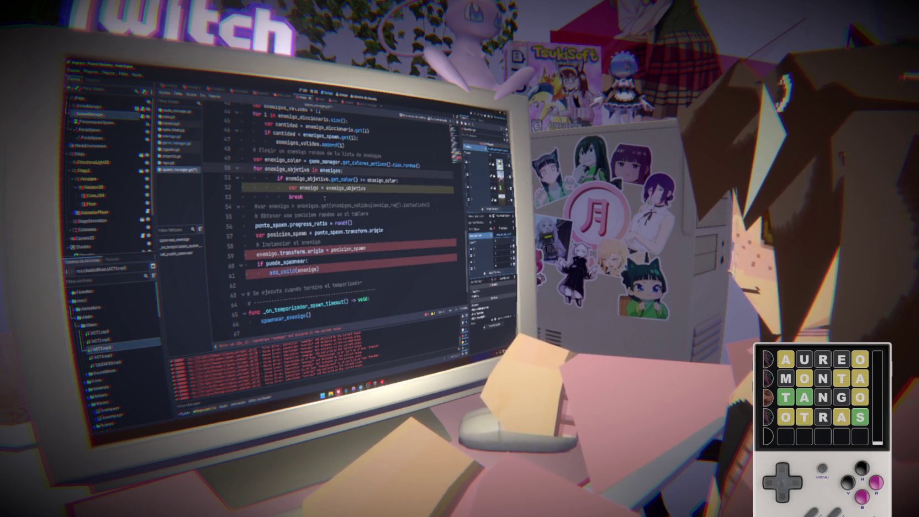
{"action": "key", "text": "ctrl+z"}
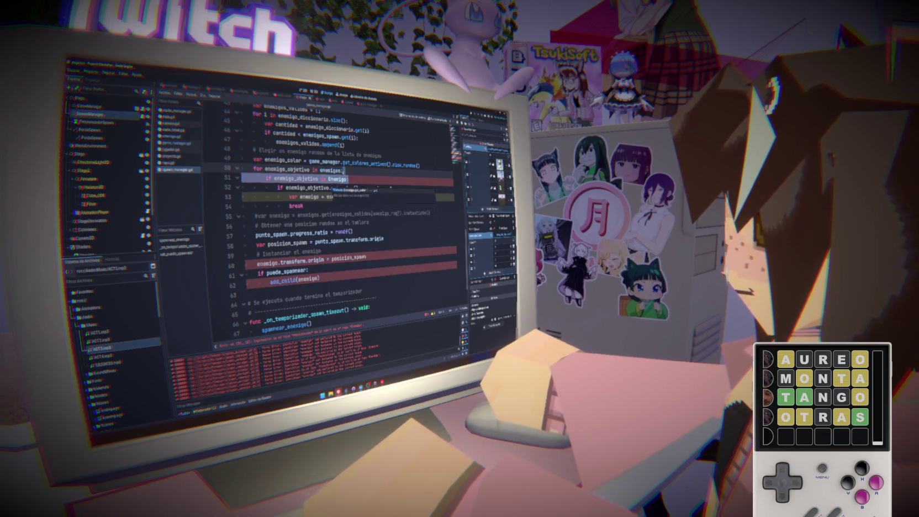
{"action": "left_click", "coordinate": [343, 170]}
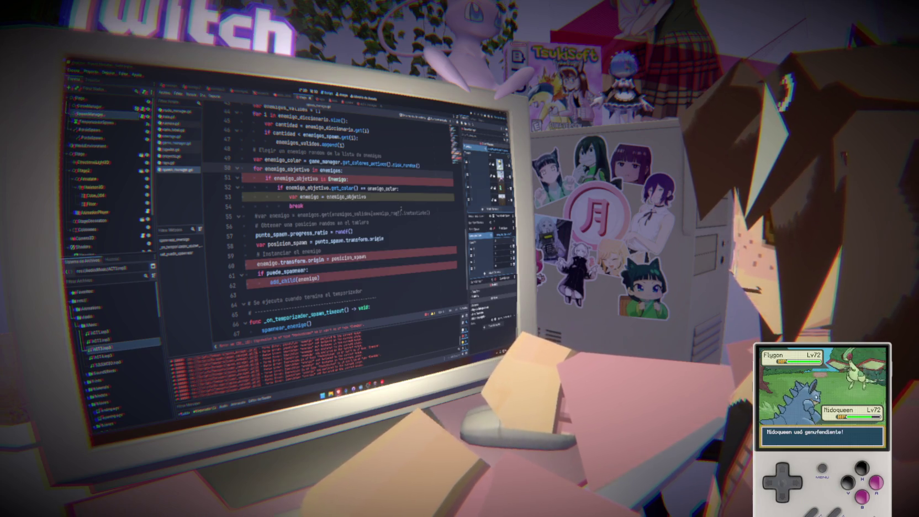
{"action": "left_click", "coordinate": [396, 196]}
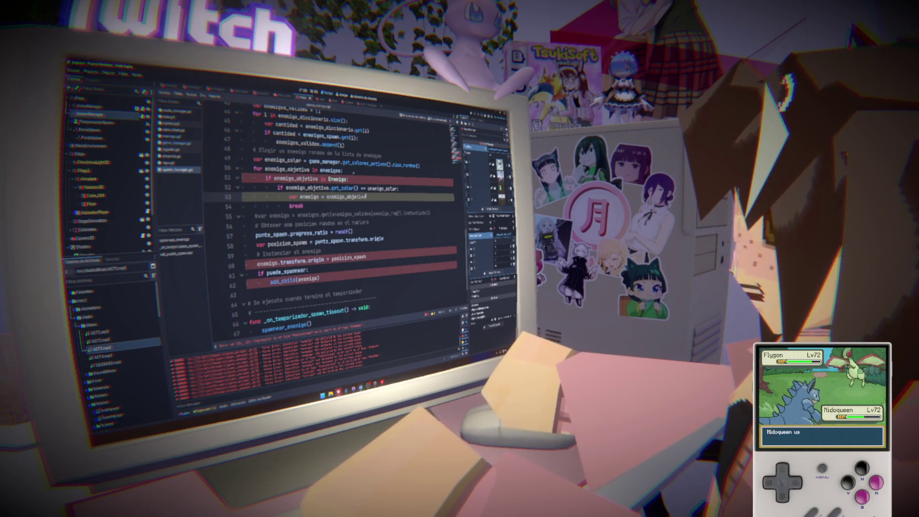
{"action": "left_click", "coordinate": [348, 171]}
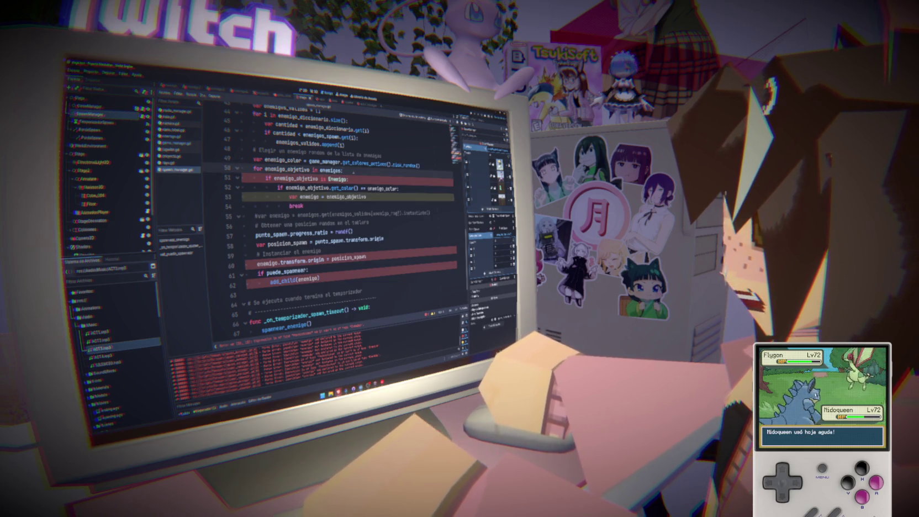
Step: Add 'var enemigo_instanciado = enemigo_objetivo.instantiate()' inside the loop
{"action": "key", "text": "Return"}
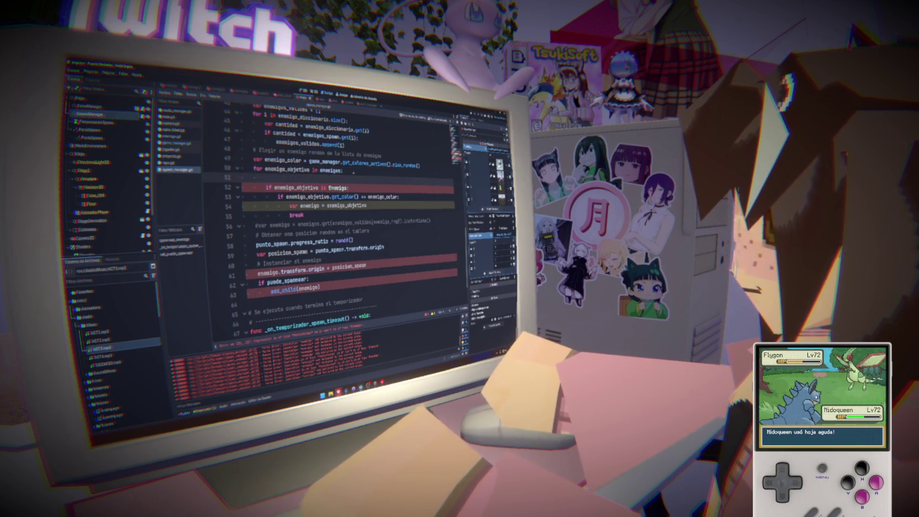
{"action": "type", "text": "enemigo."}
{"action": "key", "text": "BackSpace"}
{"action": "key", "text": "BackSpace"}
{"action": "key", "text": "BackSpace"}
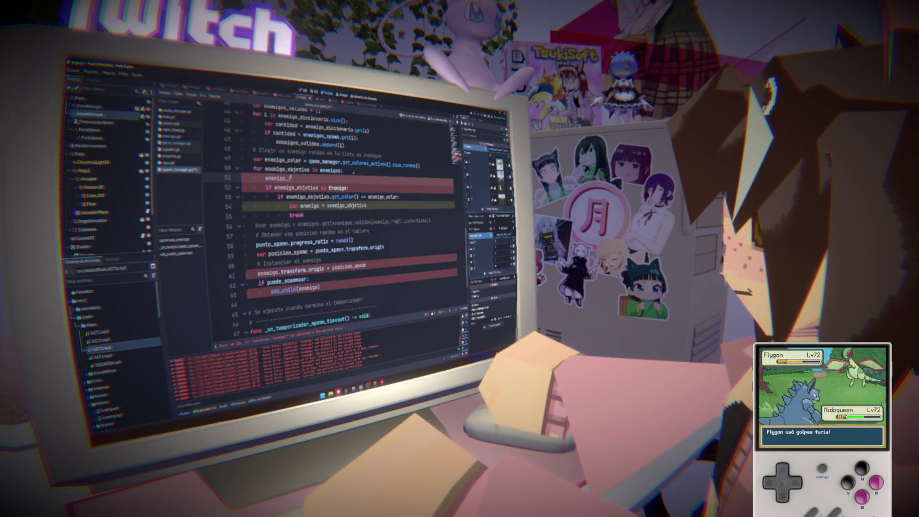
{"action": "type", "text": "var enemigo"}
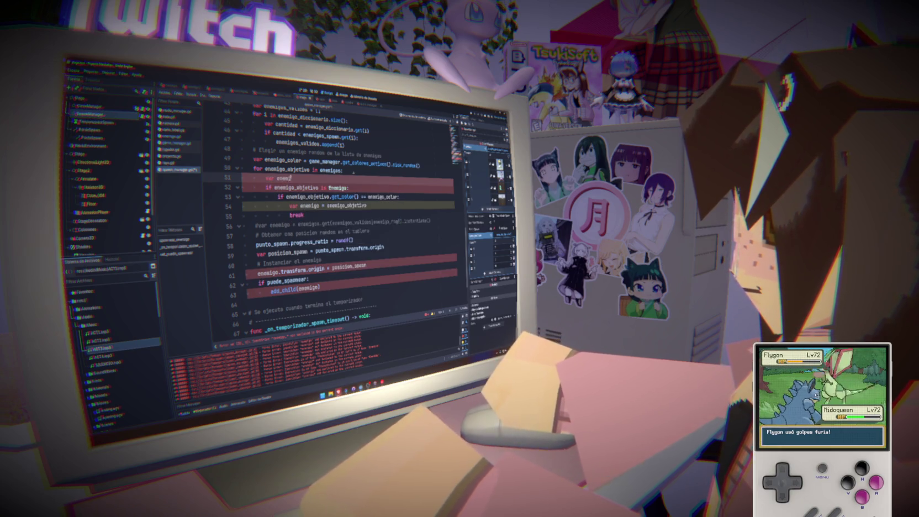
{"action": "type", "text": "_i"}
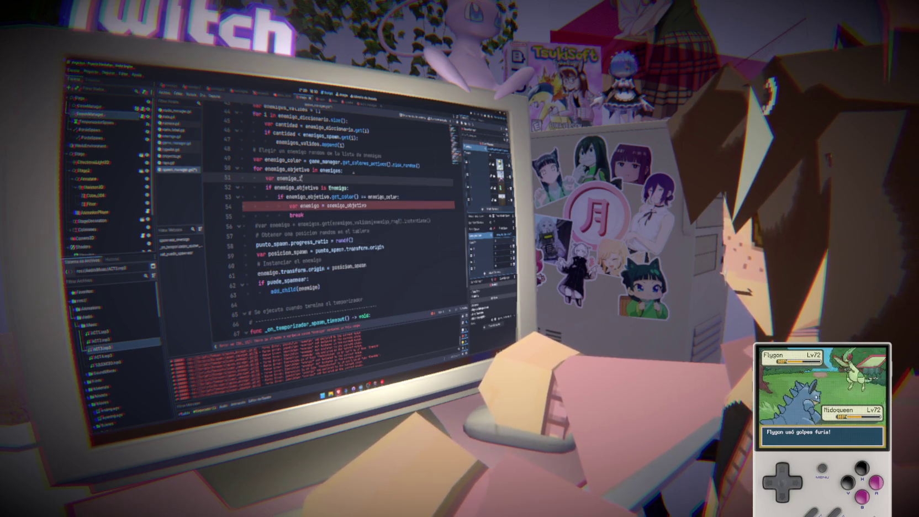
{"action": "type", "text": "nstanciado = "}
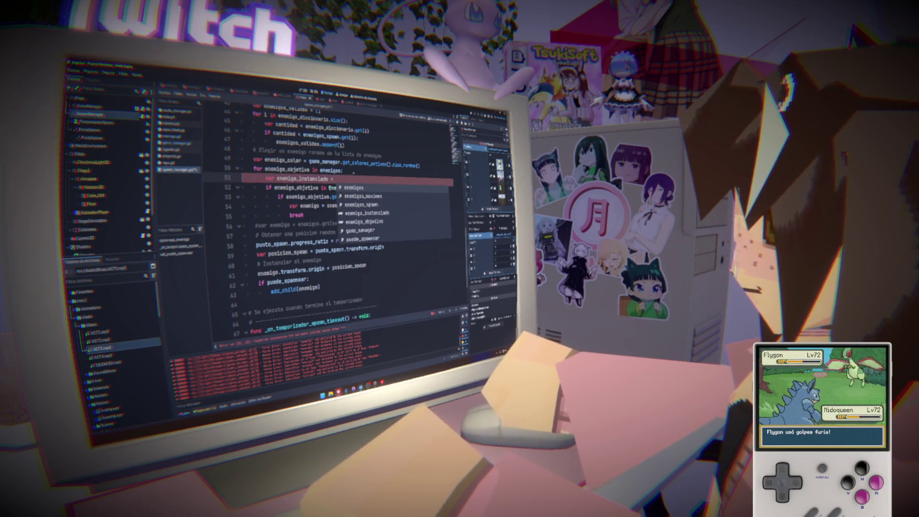
{"action": "type", "text": "enemigo_objetivo.insta"}
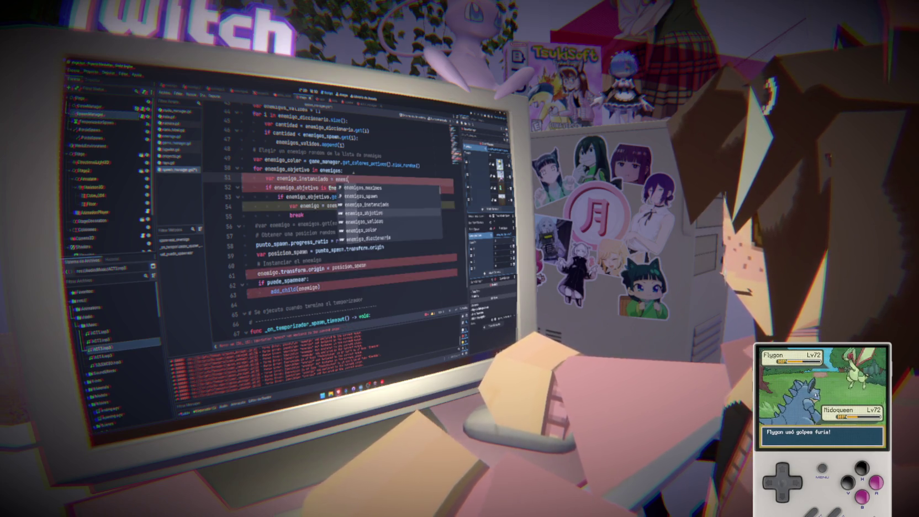
{"action": "key", "text": "Return"}
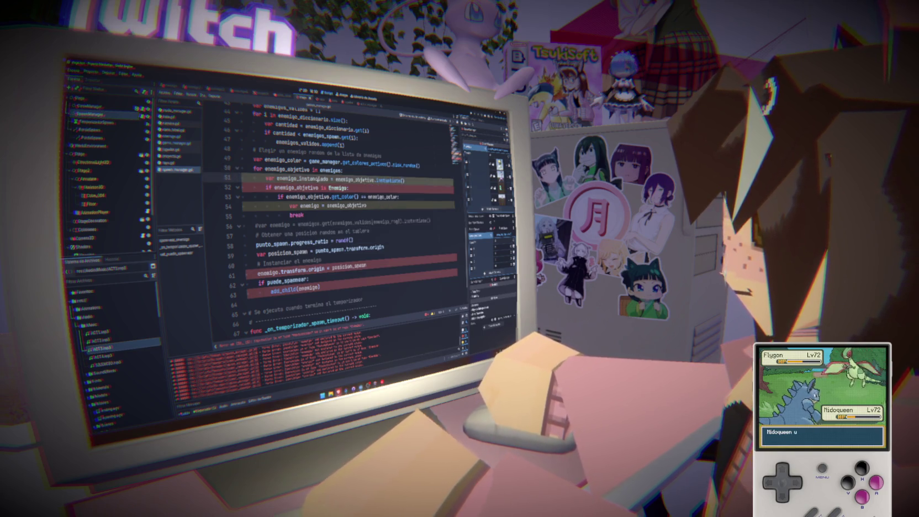
Step: Undo stray text before the loop and make the type check use enemigo_instanciado
{"action": "scroll", "coordinate": [308, 189], "scroll_direction": "up", "scroll_amount": 2}
{"action": "key", "text": "ctrl+z"}
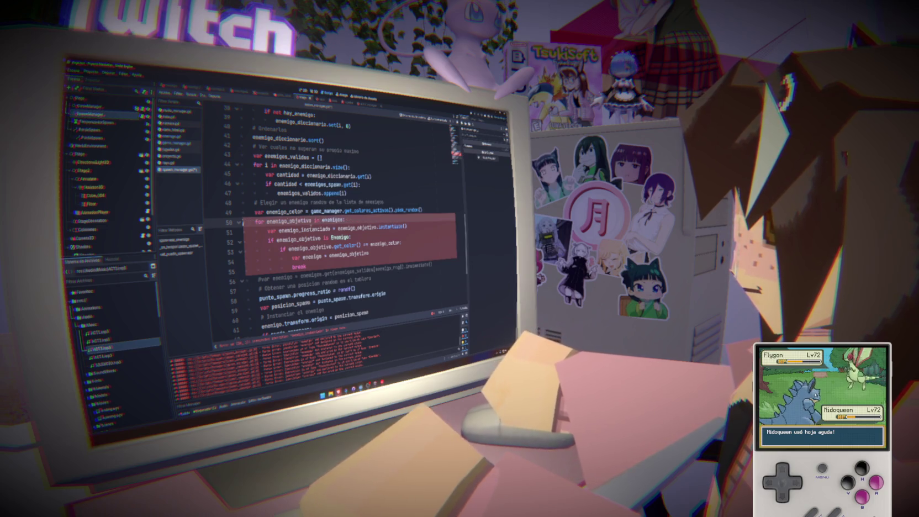
{"action": "double_click", "coordinate": [304, 239]}
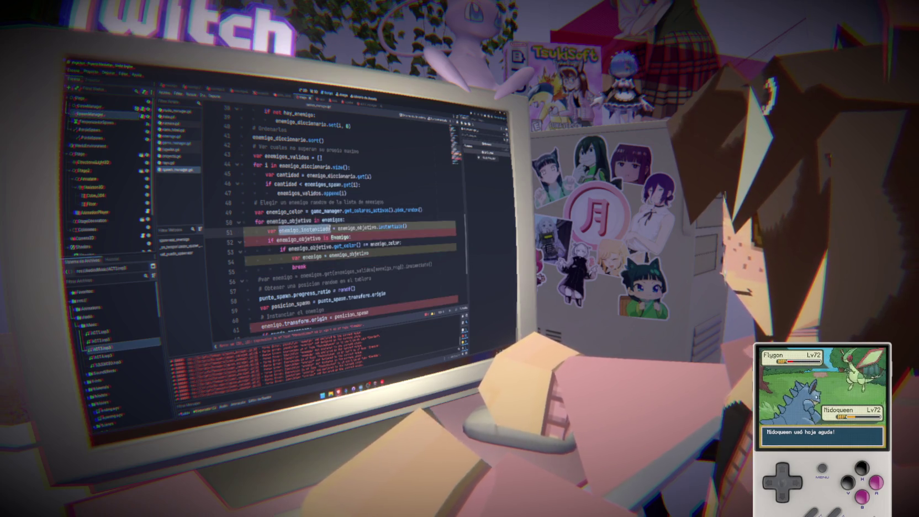
{"action": "type", "text": "enemigo_instanciado"}
{"action": "scroll", "coordinate": [383, 239], "scroll_direction": "down", "scroll_amount": 2}
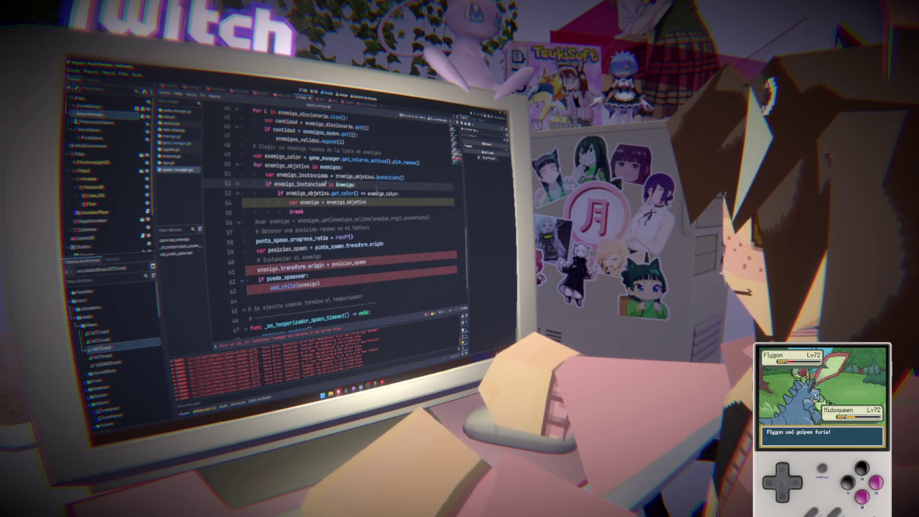
{"action": "mouse_move", "coordinate": [390, 184]}
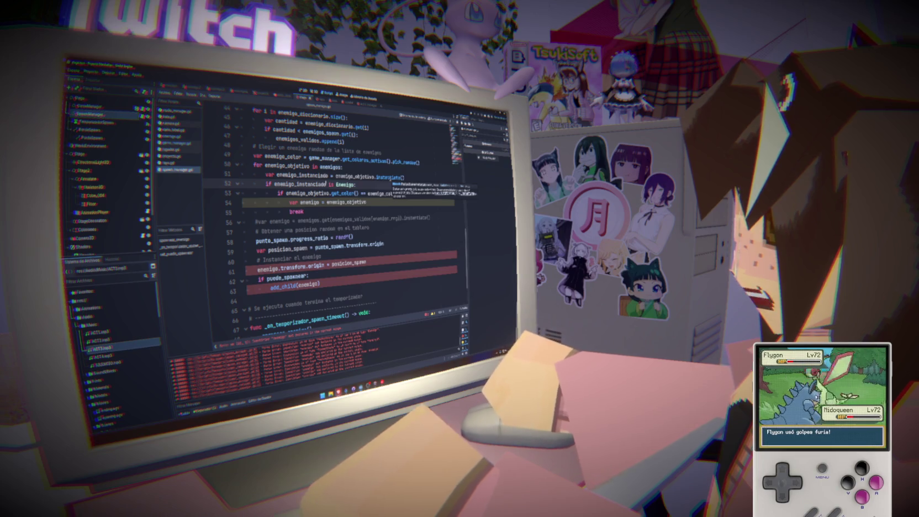
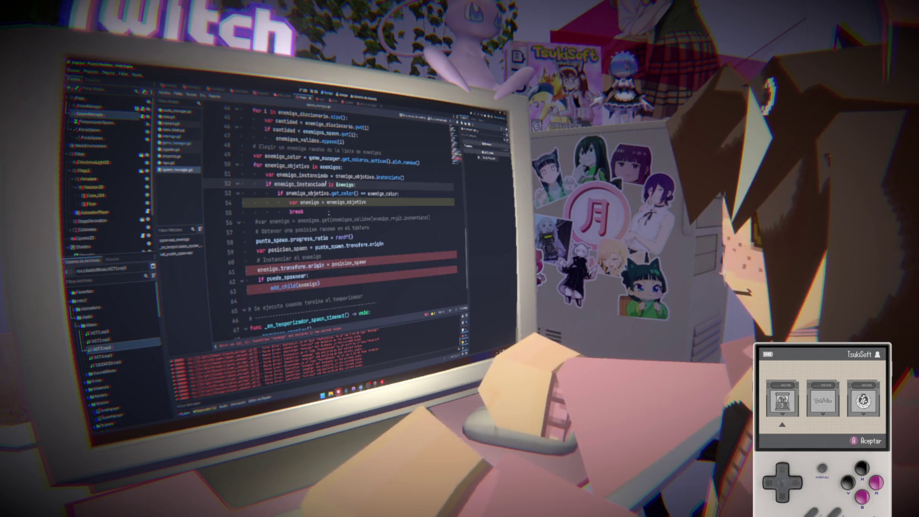
Step: Discard the unfinished 'enemigo_instanciado.' line after the break, remove the empty line, and save
{"action": "key", "text": "Return"}
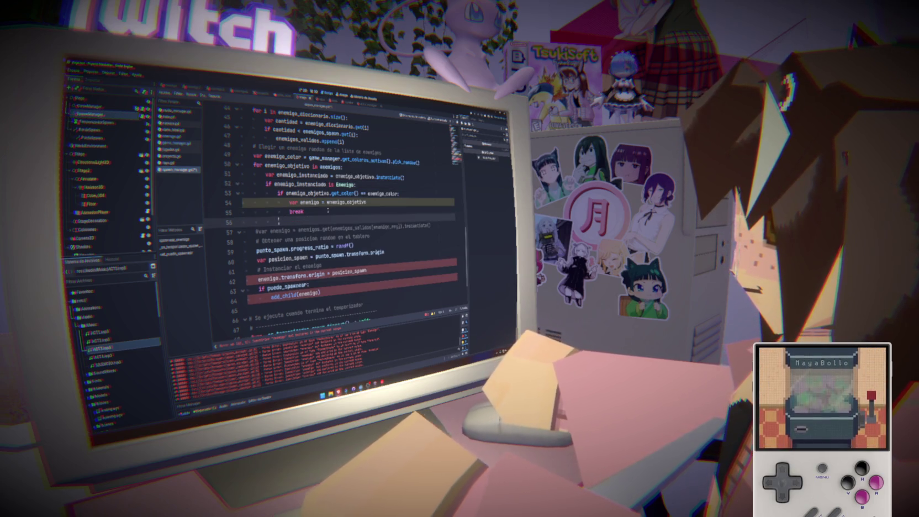
{"action": "type", "text": "enemigo_instanciado."}
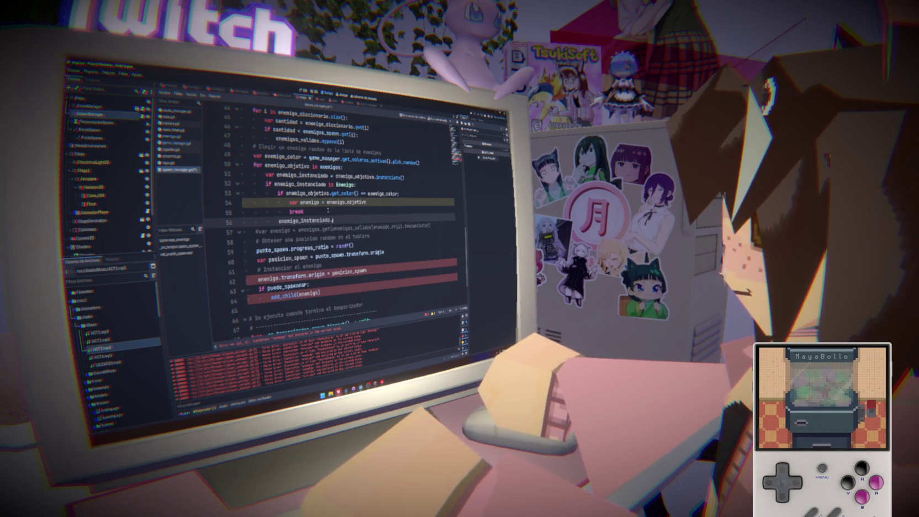
{"action": "scroll", "coordinate": [372, 242], "scroll_direction": "down", "scroll_amount": 5}
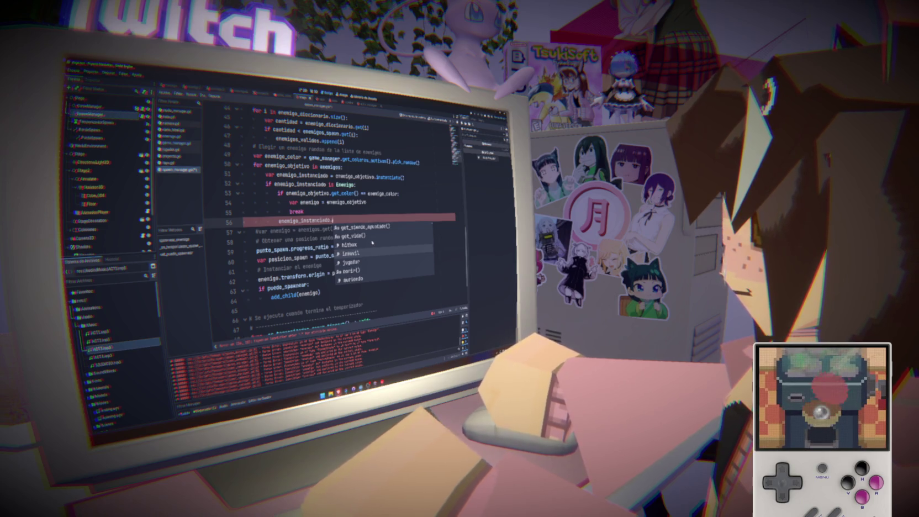
{"action": "scroll", "coordinate": [372, 242], "scroll_direction": "down", "scroll_amount": 5}
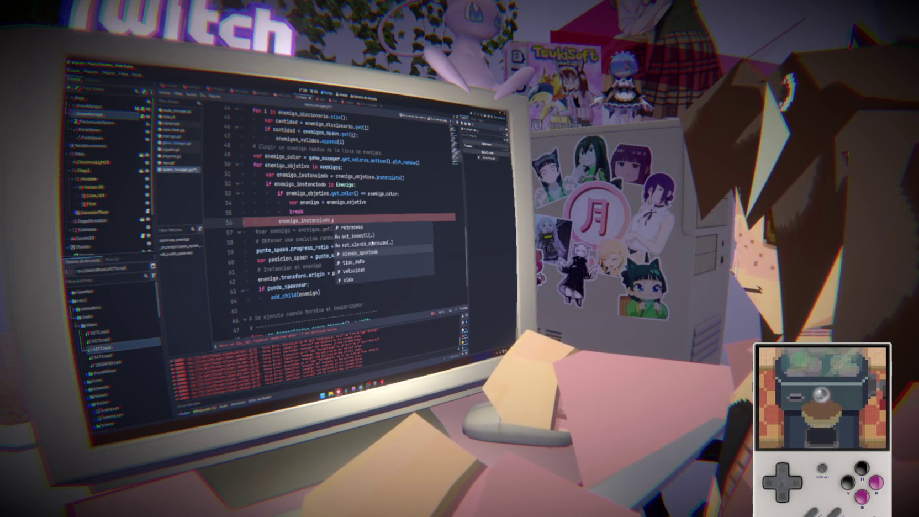
{"action": "scroll", "coordinate": [372, 242], "scroll_direction": "down", "scroll_amount": 5}
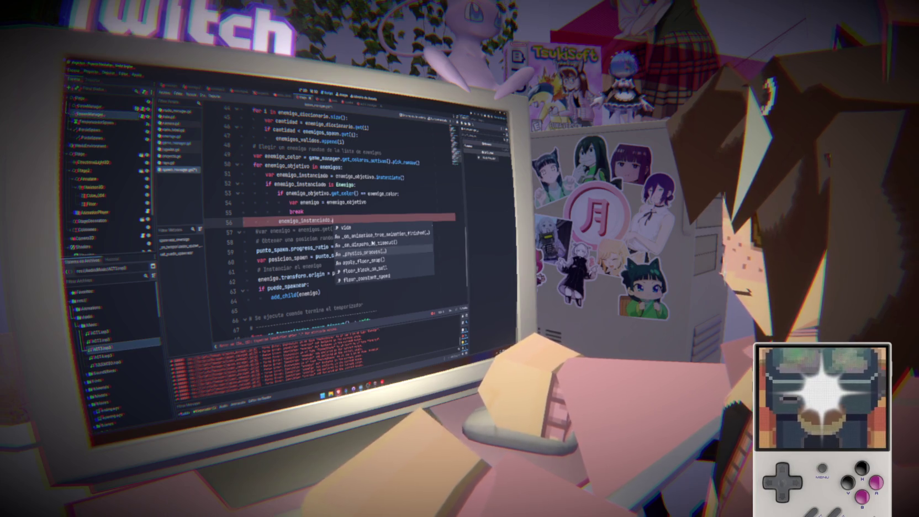
{"action": "scroll", "coordinate": [373, 243], "scroll_direction": "down", "scroll_amount": 1}
{"action": "scroll", "coordinate": [373, 243], "scroll_direction": "down", "scroll_amount": 4}
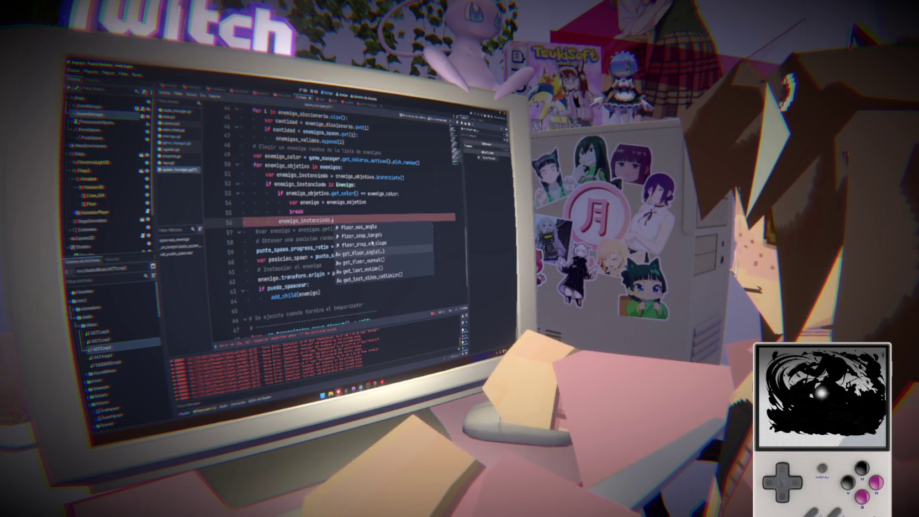
{"action": "scroll", "coordinate": [373, 243], "scroll_direction": "down", "scroll_amount": 4}
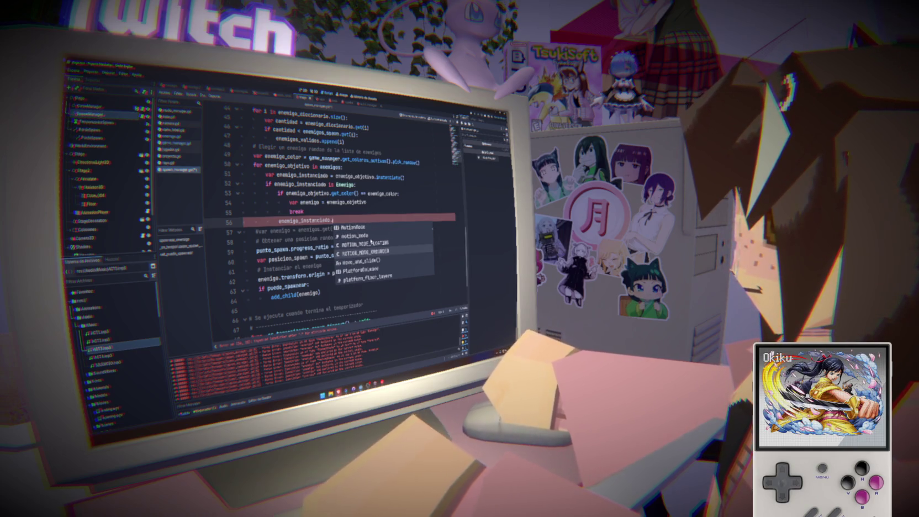
{"action": "left_click_drag", "start_coordinate": [332, 221], "coordinate": [241, 222]}
{"action": "key", "text": "BackSpace"}
{"action": "key", "text": "Up"}
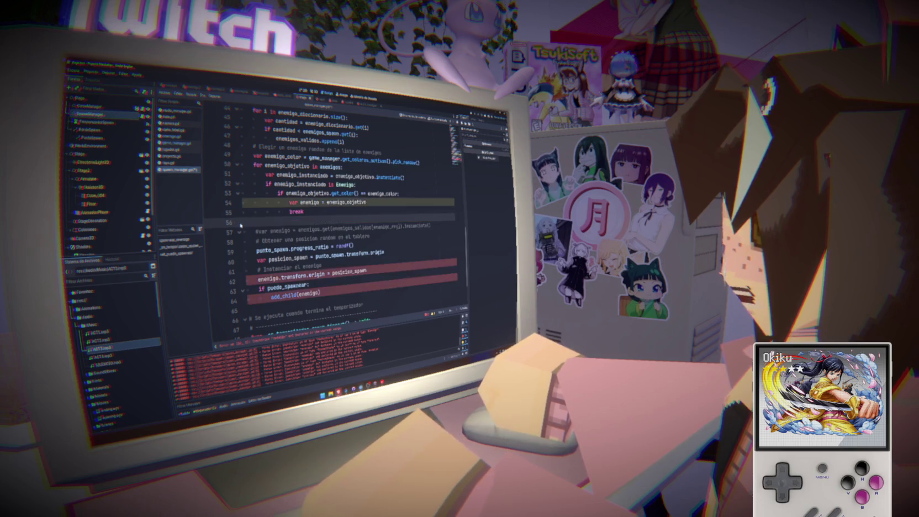
{"action": "key", "text": "Delete"}
{"action": "key", "text": "Up"}
{"action": "key", "text": "ctrl+s"}
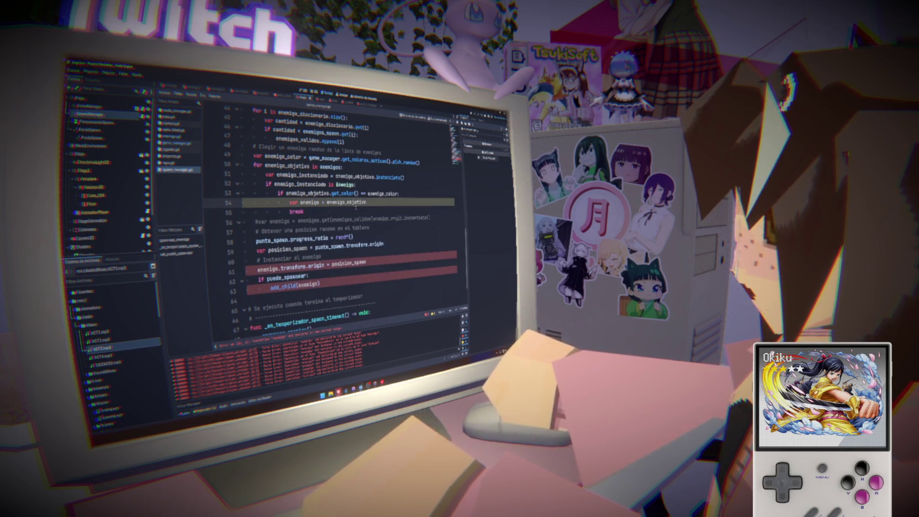
Step: Replace enemigo_objetivo with enemigo_instanciado on lines 53 and 54, dropping line 54's var
{"action": "double_click", "coordinate": [295, 186]}
{"action": "key", "text": "ctrl+c"}
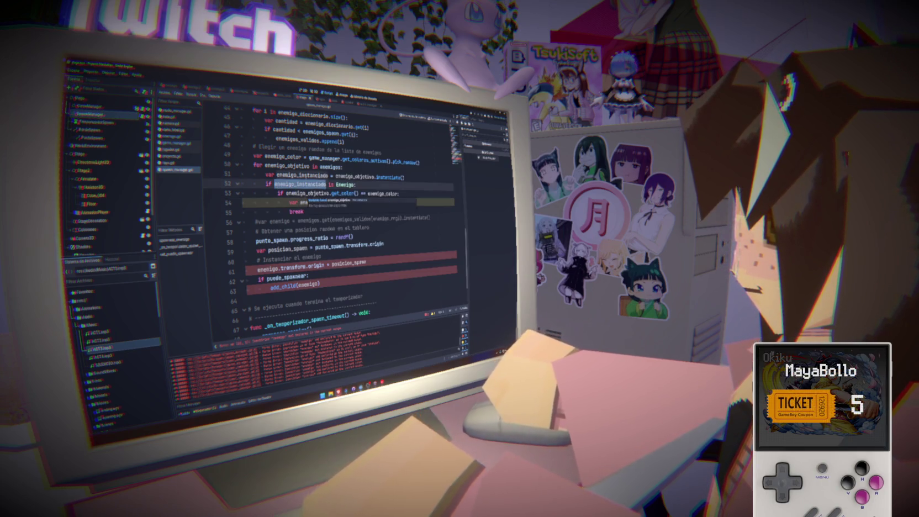
{"action": "double_click", "coordinate": [310, 193]}
{"action": "key", "text": "ctrl+v"}
{"action": "key", "text": "ctrl+s"}
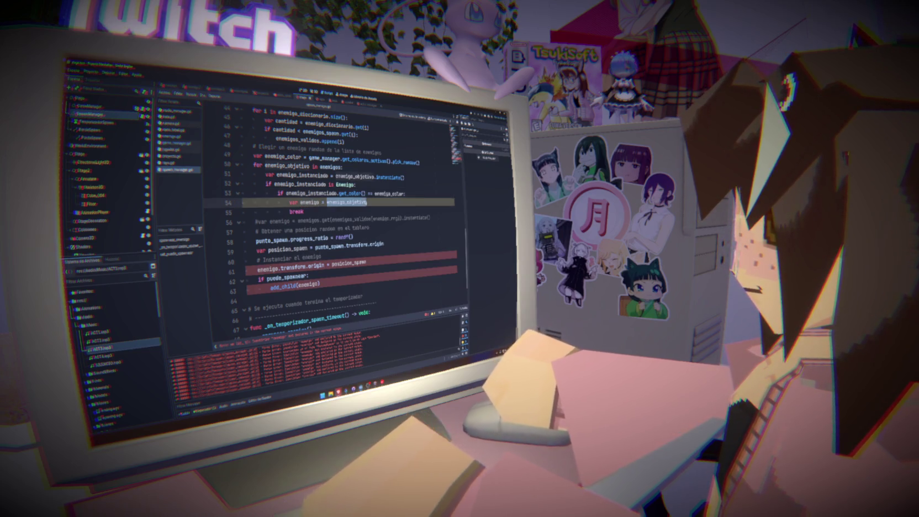
{"action": "left_click", "coordinate": [334, 202]}
{"action": "double_click", "coordinate": [348, 202]}
{"action": "key", "text": "ctrl+v"}
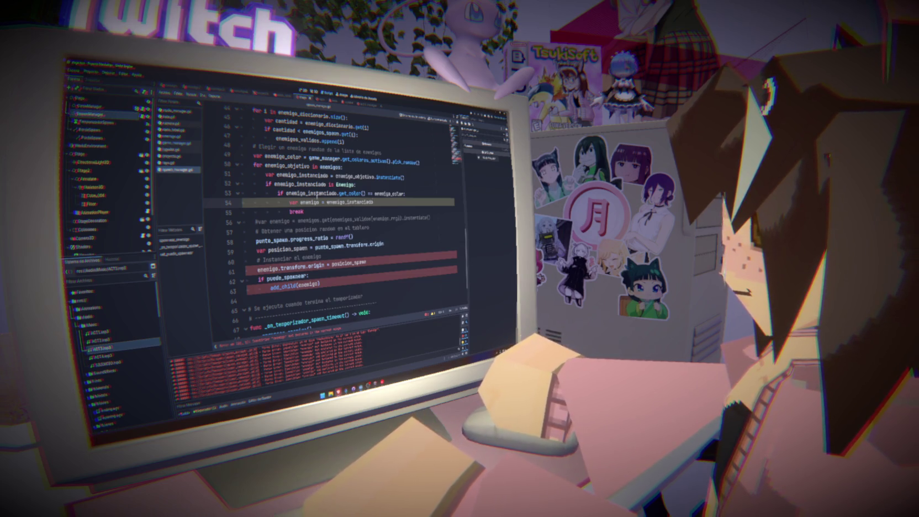
{"action": "key", "text": "BackSpace"}
{"action": "key", "text": "BackSpace"}
{"action": "key", "text": "BackSpace"}
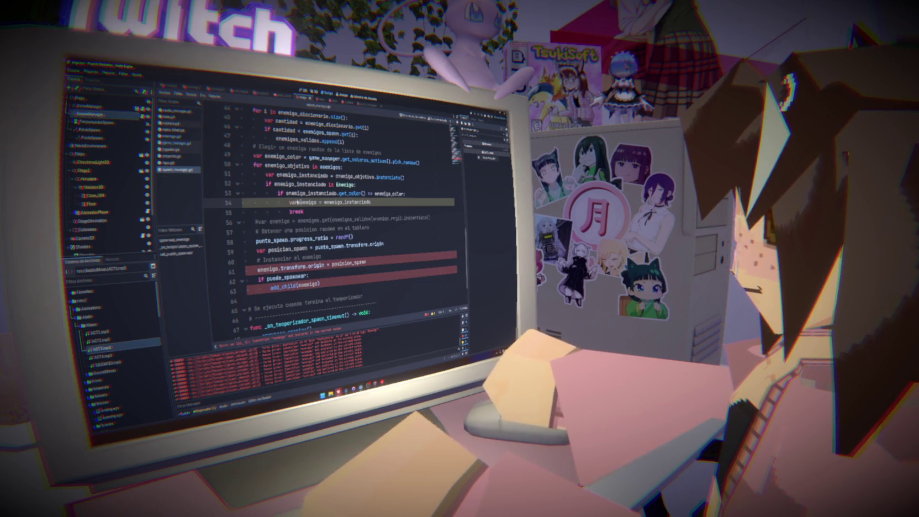
Step: Declare 'var enemigo' on a new line below the comment on line 48
{"action": "left_click", "coordinate": [413, 154]}
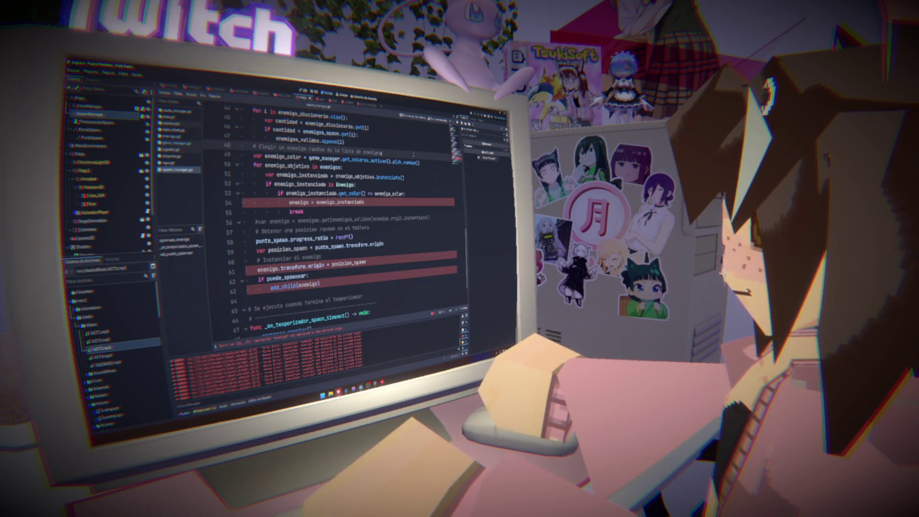
{"action": "key", "text": "Return"}
{"action": "type", "text": "var enemigo"}
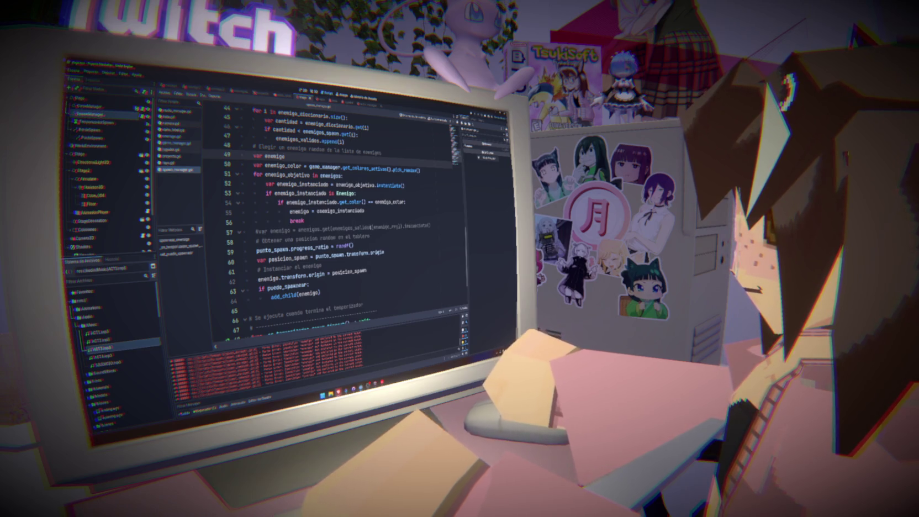
Step: Delete the old commented-out enemy line and add 'if enemigo:' after the loop
{"action": "left_click_drag", "start_coordinate": [439, 229], "coordinate": [412, 223]}
{"action": "key", "text": "BackSpace"}
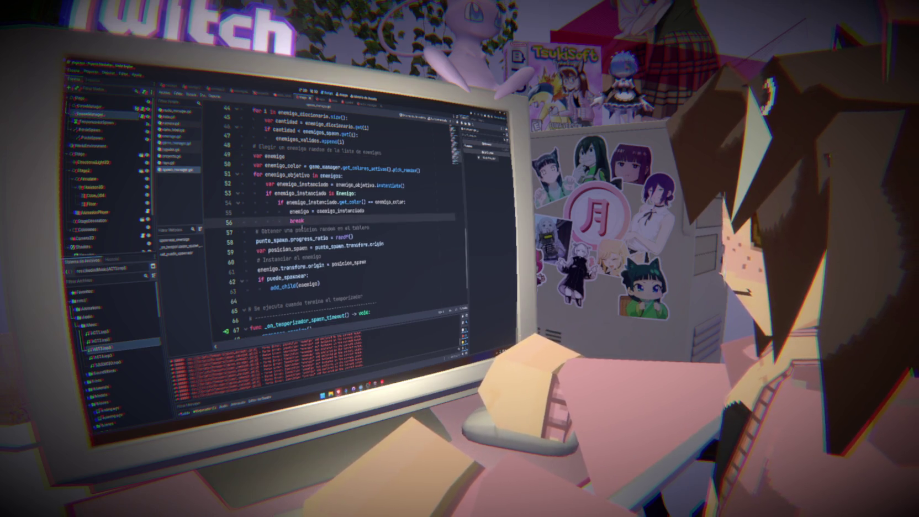
{"action": "key", "text": "Return"}
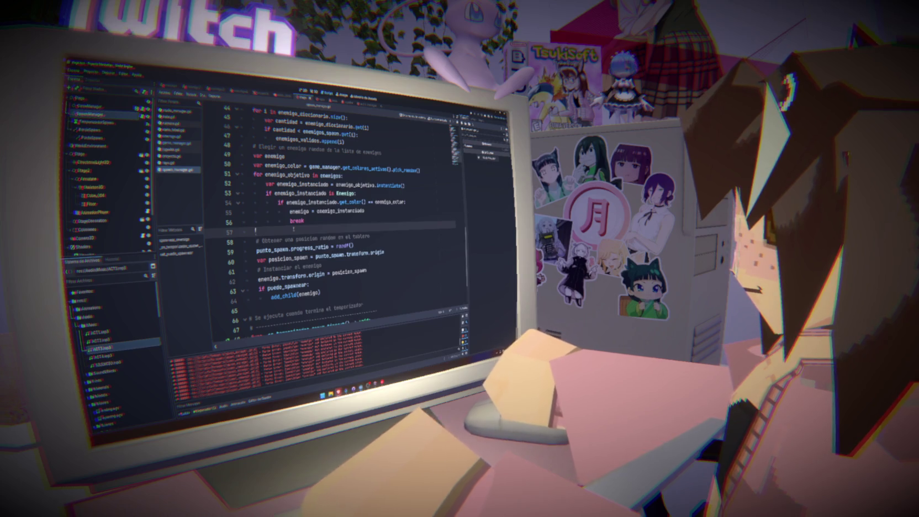
{"action": "type", "text": "if enemigo:"}
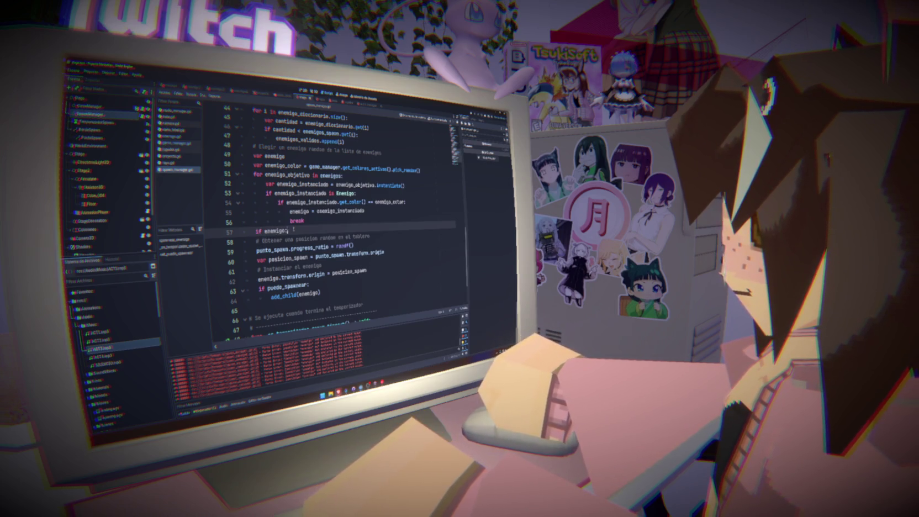
Step: Indent spawn lines 58–63 under the if enemigo check, save, and run the game with F5
{"action": "left_click_drag", "start_coordinate": [322, 283], "coordinate": [418, 234]}
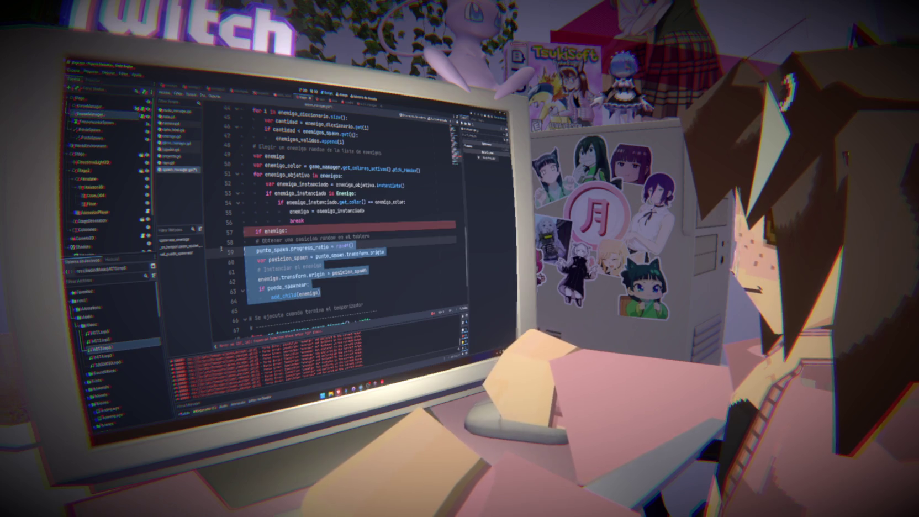
{"action": "key", "text": "Tab"}
{"action": "left_click", "coordinate": [413, 240]}
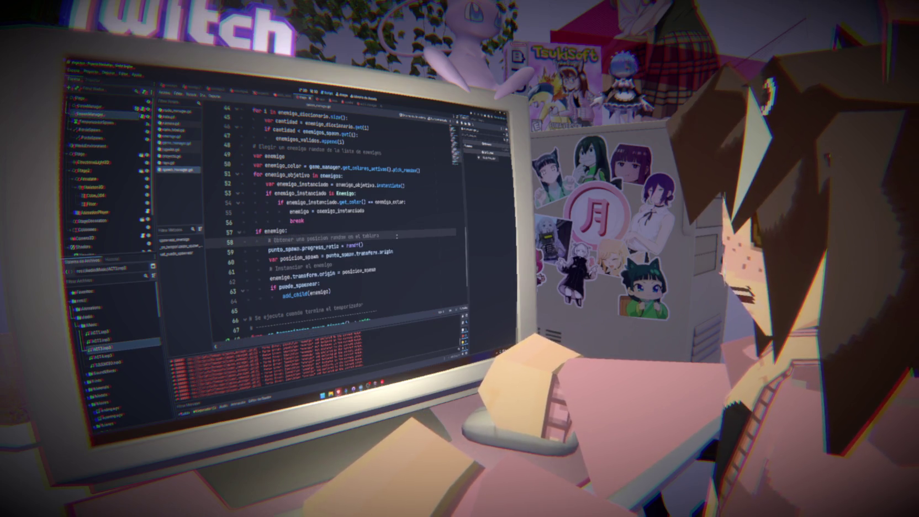
{"action": "left_click", "coordinate": [288, 230]}
{"action": "key", "text": "ctrl+s"}
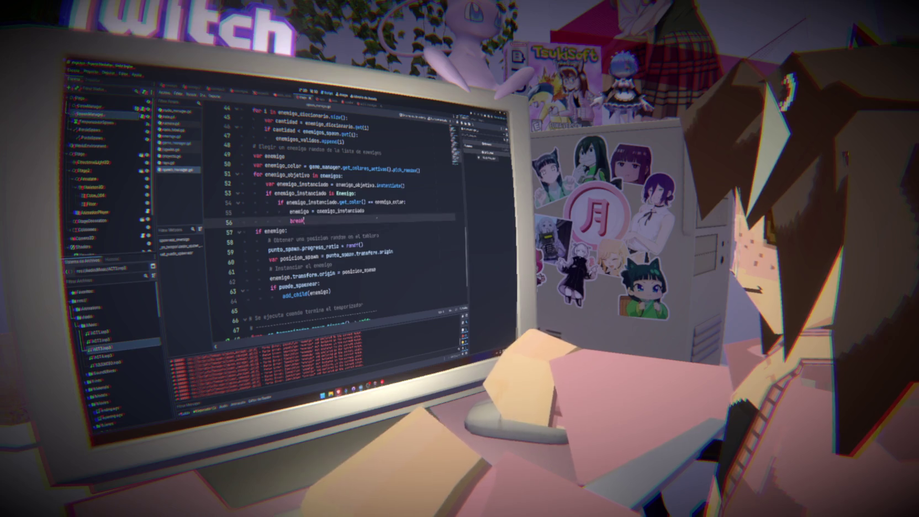
{"action": "left_click", "coordinate": [304, 220]}
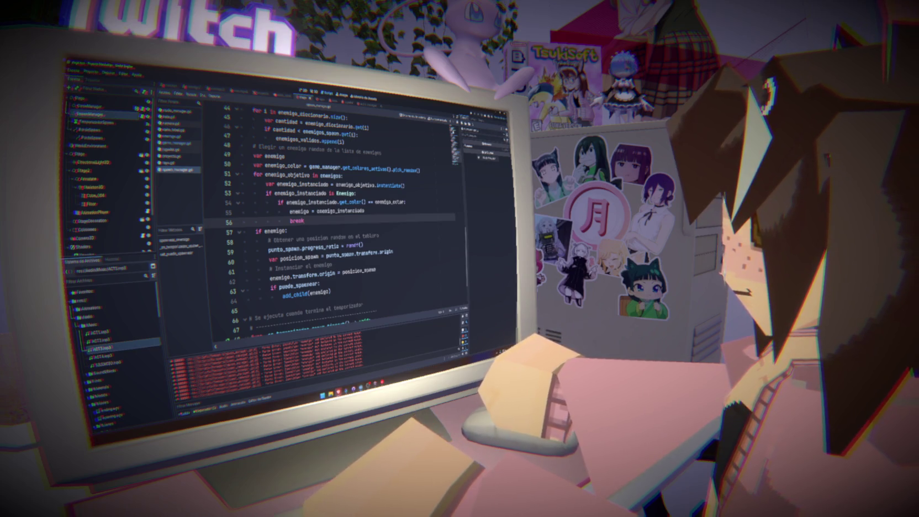
{"action": "key", "text": "F5"}
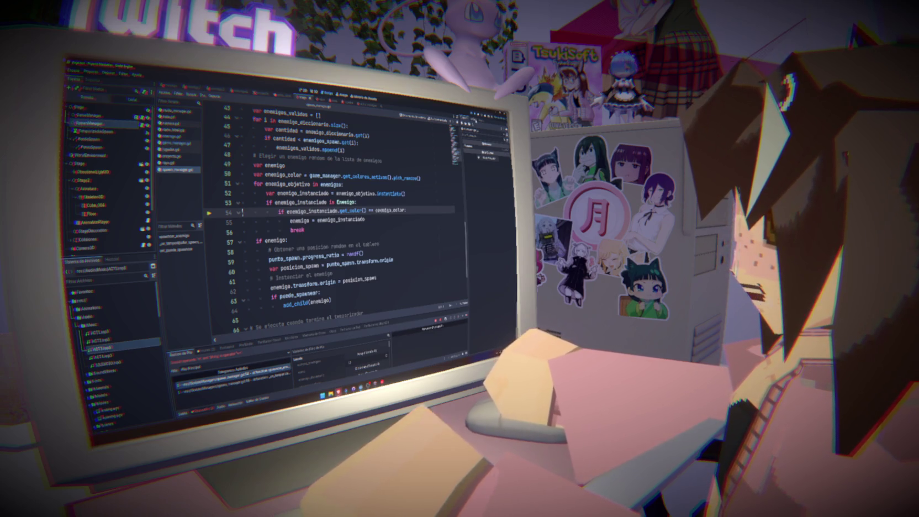
Step: Stop the game with F8 and show the debugger's Errores tab
{"action": "key", "text": "F8"}
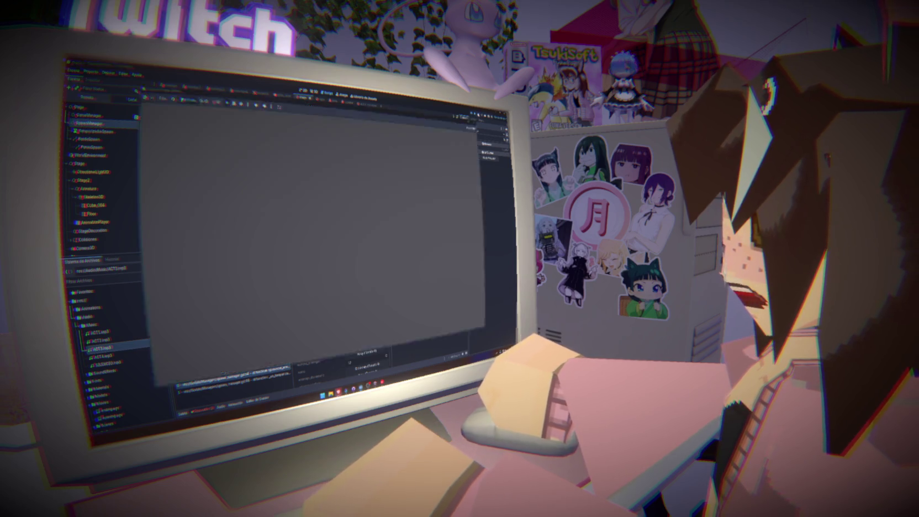
{"action": "left_click", "coordinate": [205, 350]}
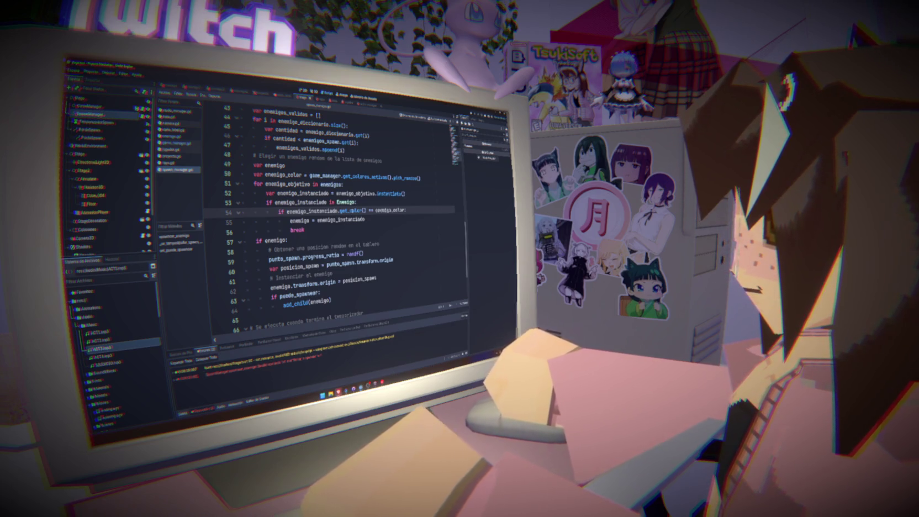
{"action": "mouse_move", "coordinate": [351, 211]}
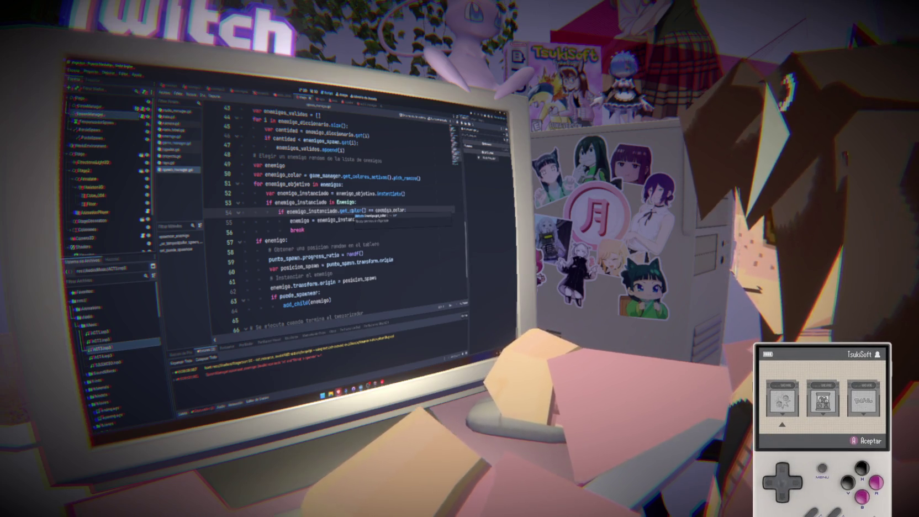
Step: In enemigo.gd, replace the value after 'color:' on line 9 with the int type
{"action": "left_click", "coordinate": [171, 136]}
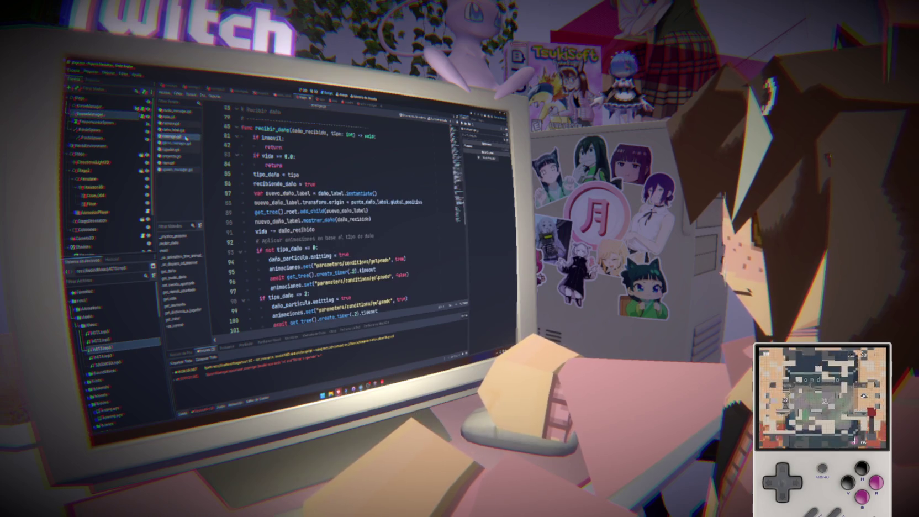
{"action": "scroll", "coordinate": [346, 214], "scroll_direction": "up", "scroll_amount": 15}
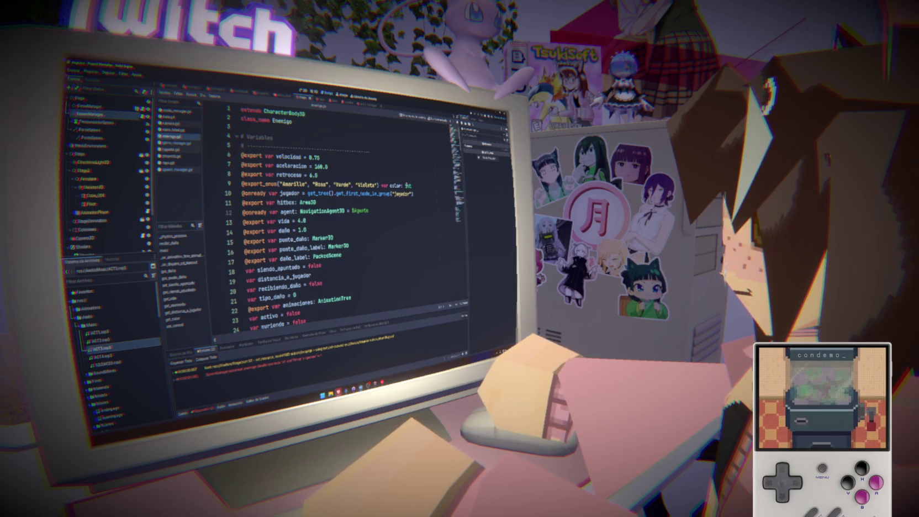
{"action": "mouse_move", "coordinate": [411, 186]}
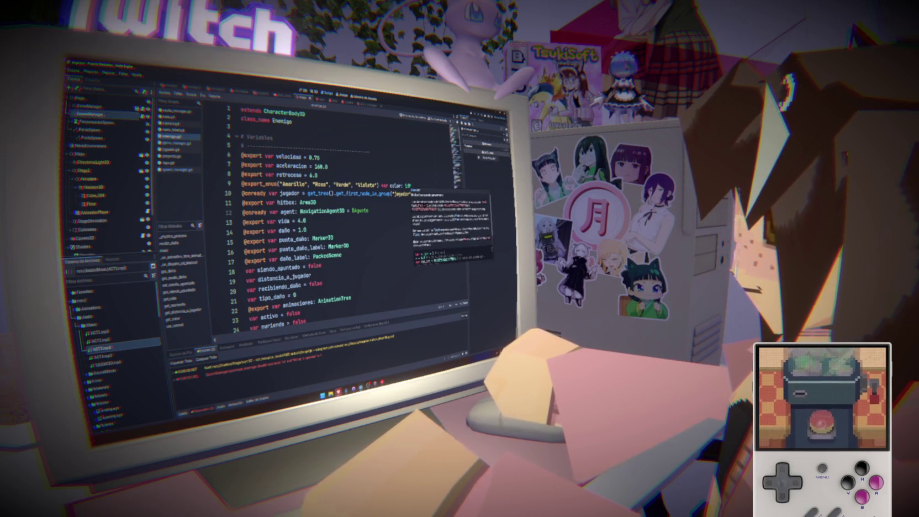
{"action": "double_click", "coordinate": [408, 185]}
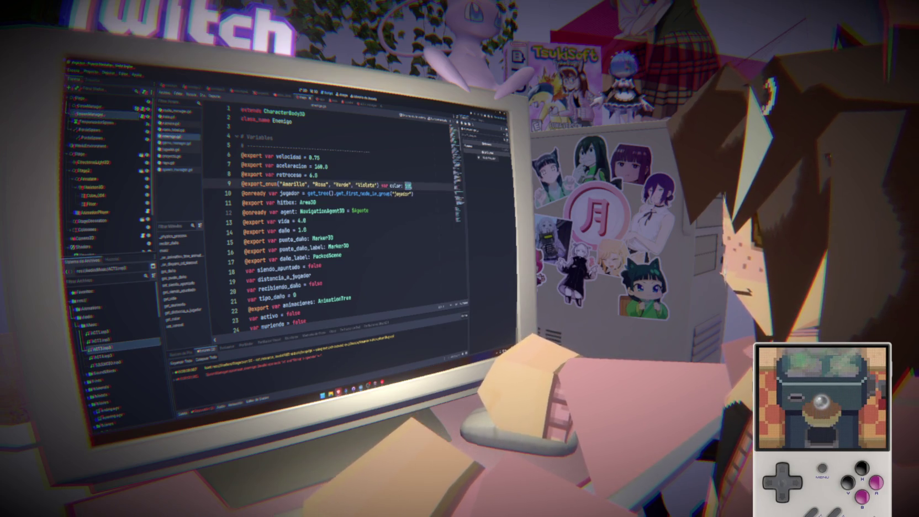
{"action": "key", "text": "BackSpace"}
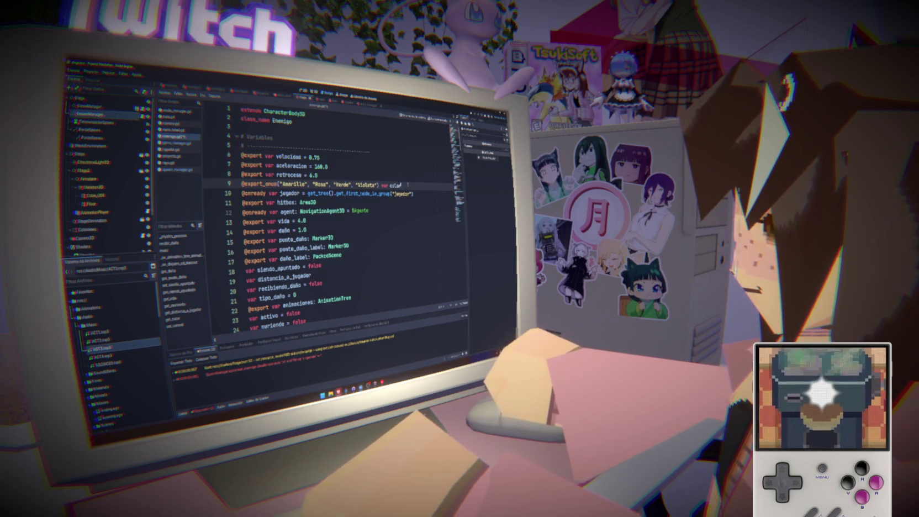
{"action": "type", "text": ": int"}
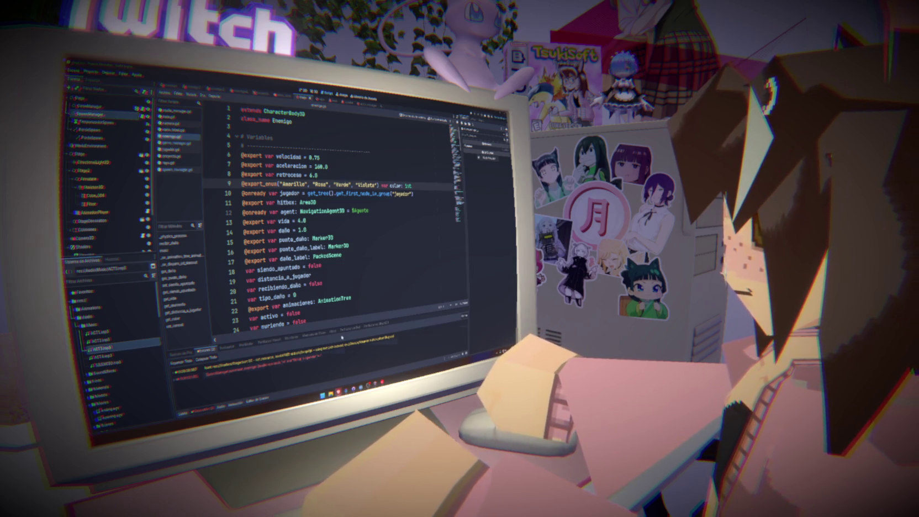
Step: Check the 'return colores_activos' line, then go back to spawn_manager.gd
{"action": "left_click", "coordinate": [177, 143]}
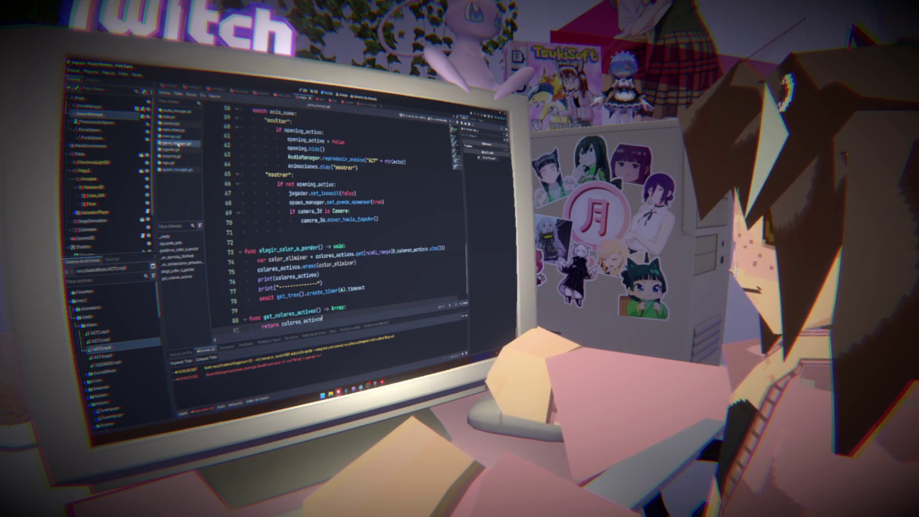
{"action": "left_click", "coordinate": [322, 319]}
{"action": "left_click", "coordinate": [176, 170]}
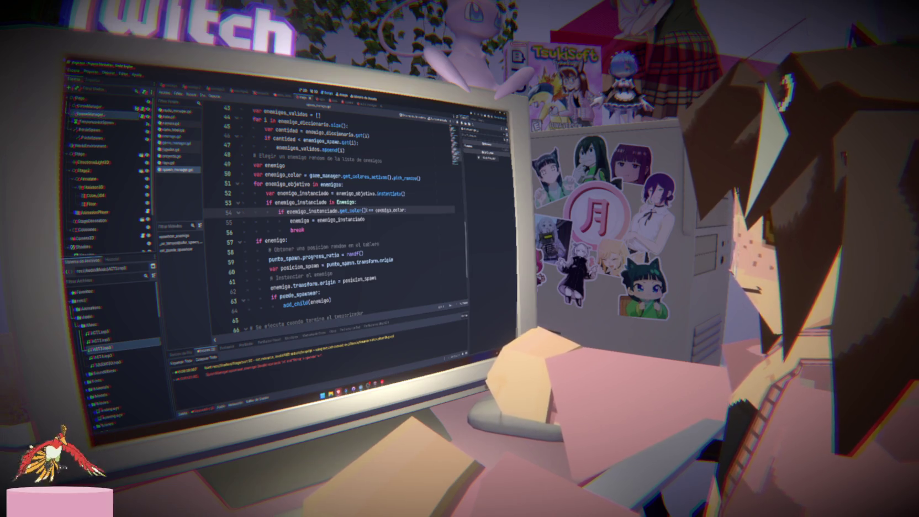
Step: Retype the get_color() call on line 54 using autocomplete
{"action": "left_click", "coordinate": [365, 210]}
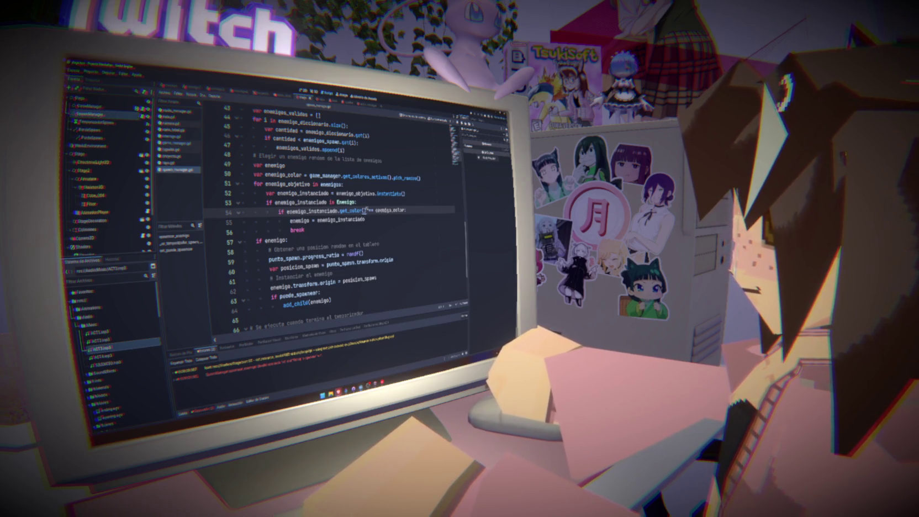
{"action": "type", "text": ")"}
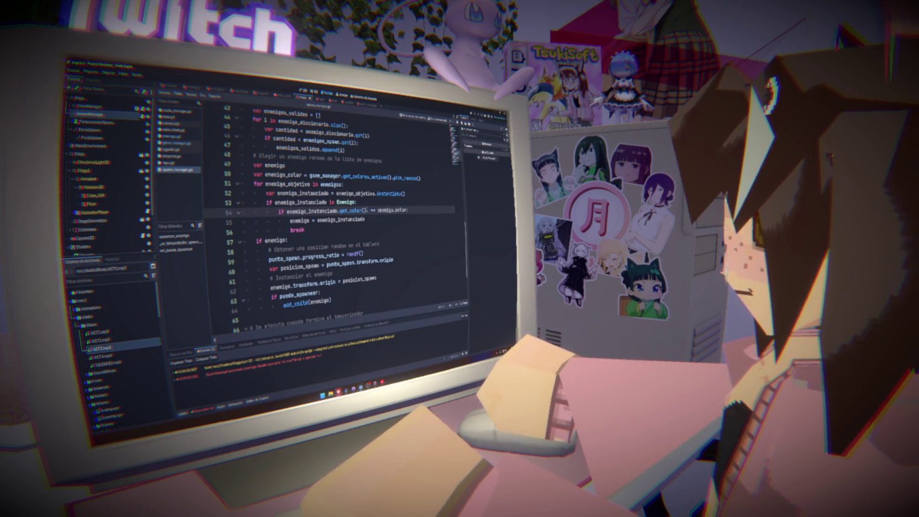
{"action": "type", "text": ".g"}
{"action": "key", "text": "BackSpace"}
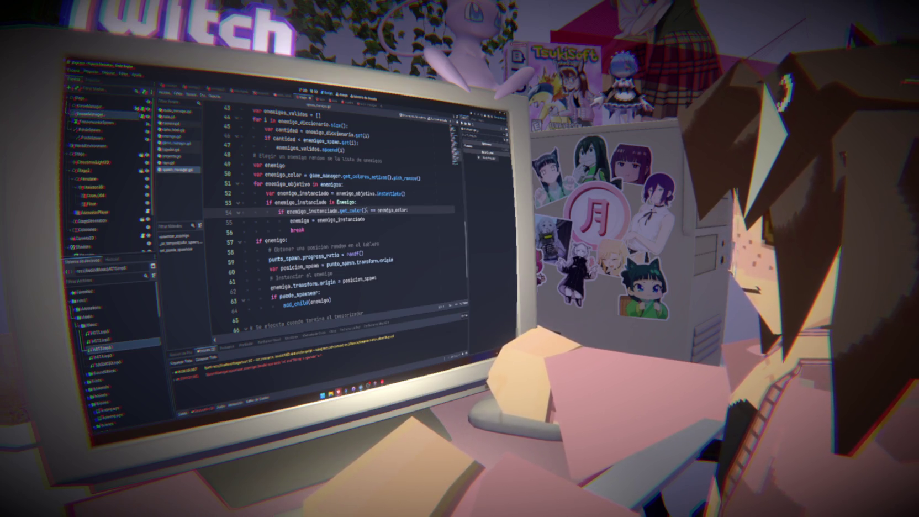
{"action": "key", "text": "BackSpace"}
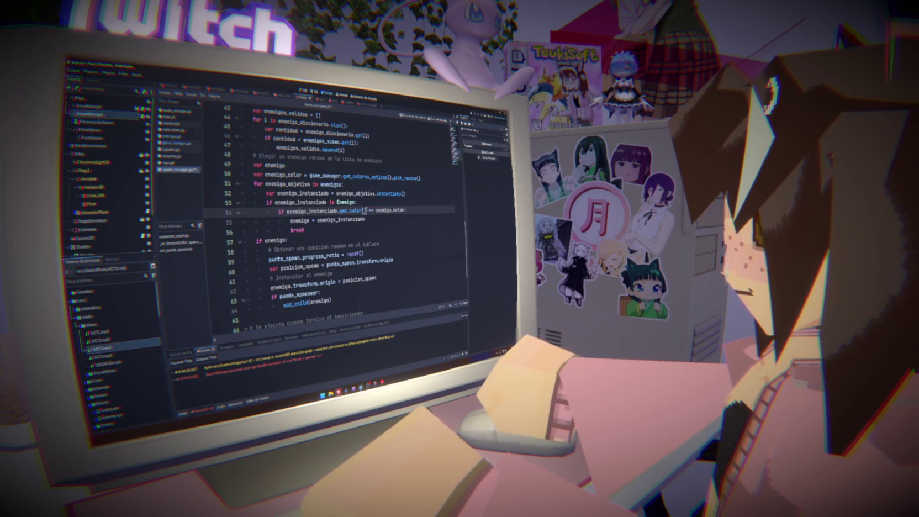
{"action": "key", "text": "BackSpace"}
{"action": "key", "text": "BackSpace"}
{"action": "key", "text": "BackSpace"}
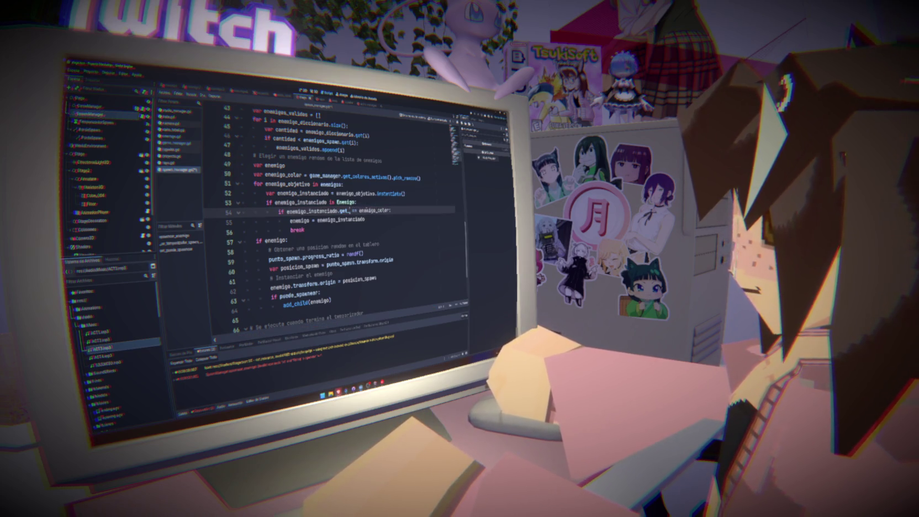
{"action": "type", "text": "key"}
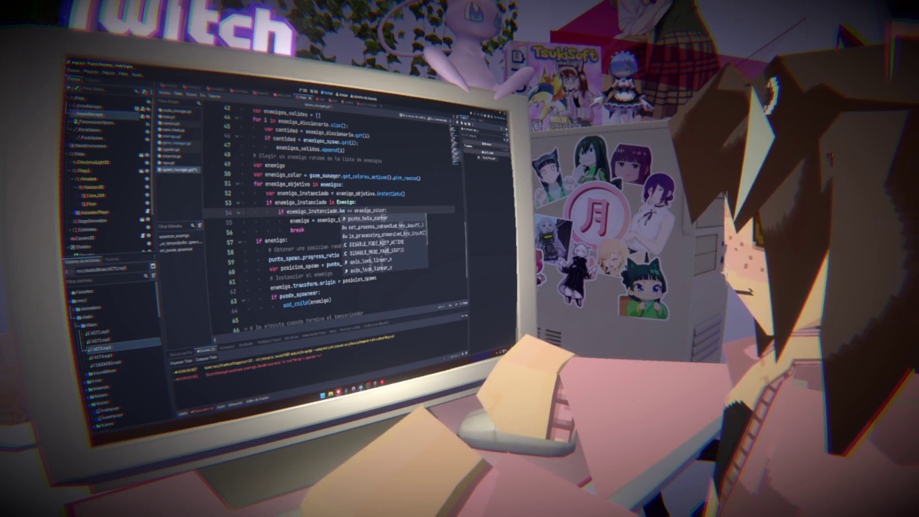
{"action": "key", "text": "BackSpace"}
{"action": "key", "text": "BackSpace"}
{"action": "key", "text": "BackSpace"}
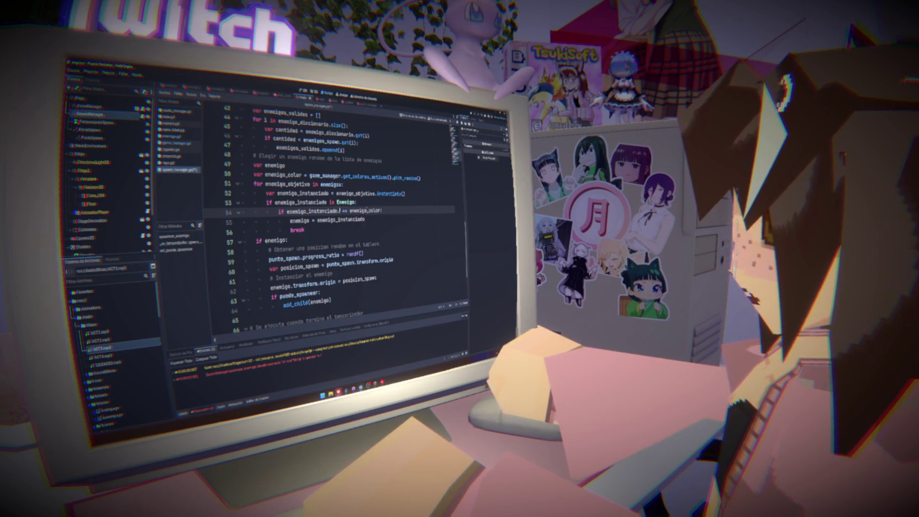
{"action": "type", "text": "get_"}
{"action": "key", "text": "Return"}
{"action": "left_click", "coordinate": [413, 211]}
Step: Look up where get_color is defined and jump to it in enemigo.gd
{"action": "double_click", "coordinate": [348, 211]}
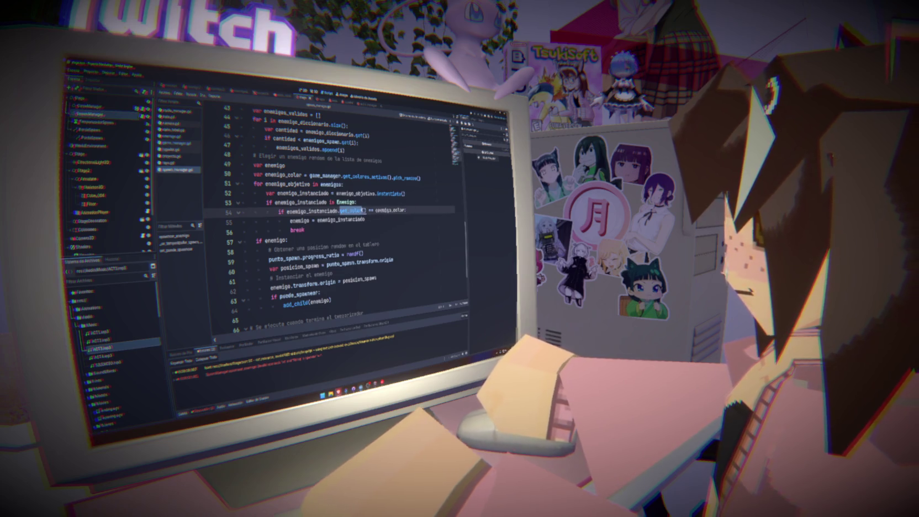
{"action": "key", "text": "ctrl+f"}
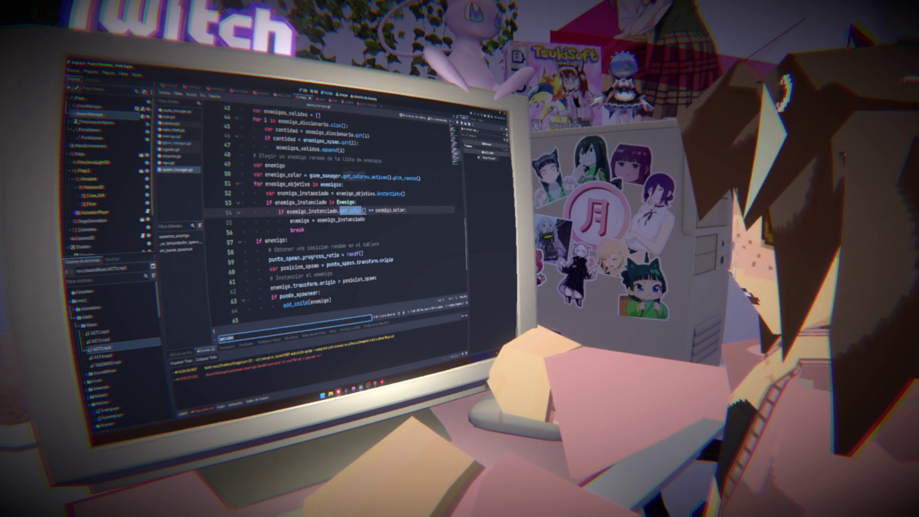
{"action": "left_click", "coordinate": [409, 211]}
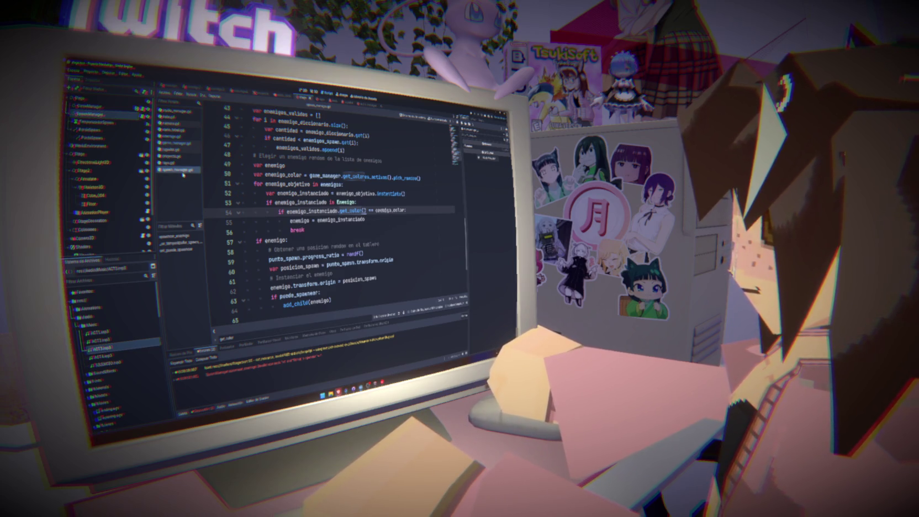
{"action": "left_click", "coordinate": [172, 136]}
Step: Append 'func get_color_nombre() -> String:' with body 'return color' to enemigo.gd
{"action": "left_click", "coordinate": [172, 318]}
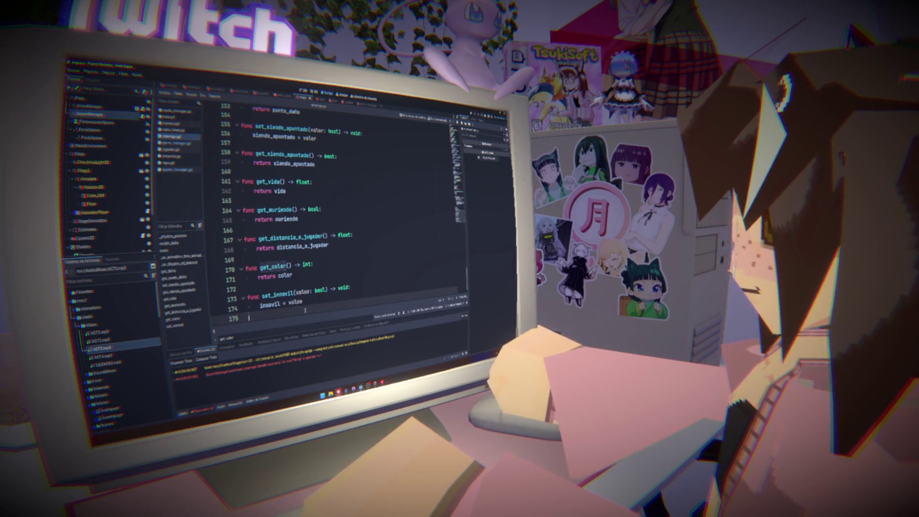
{"action": "key", "text": "Return"}
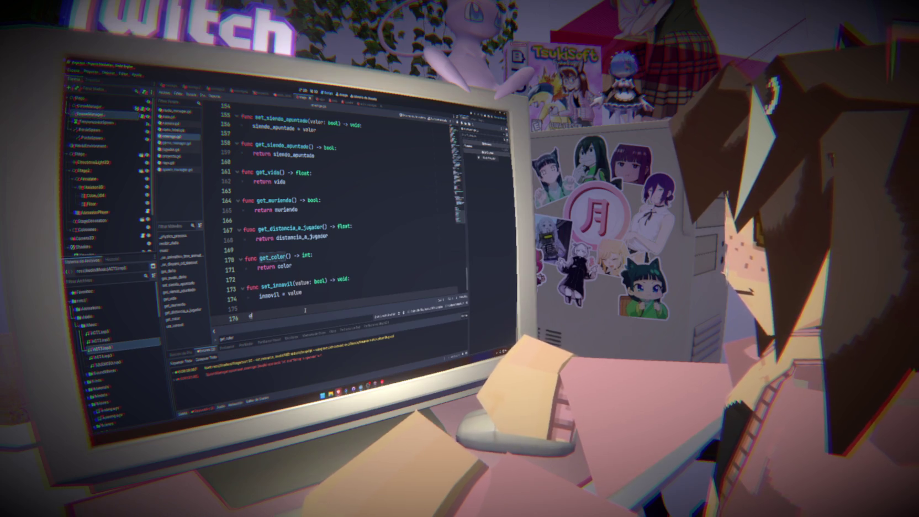
{"action": "type", "text": "func get_color_nom"}
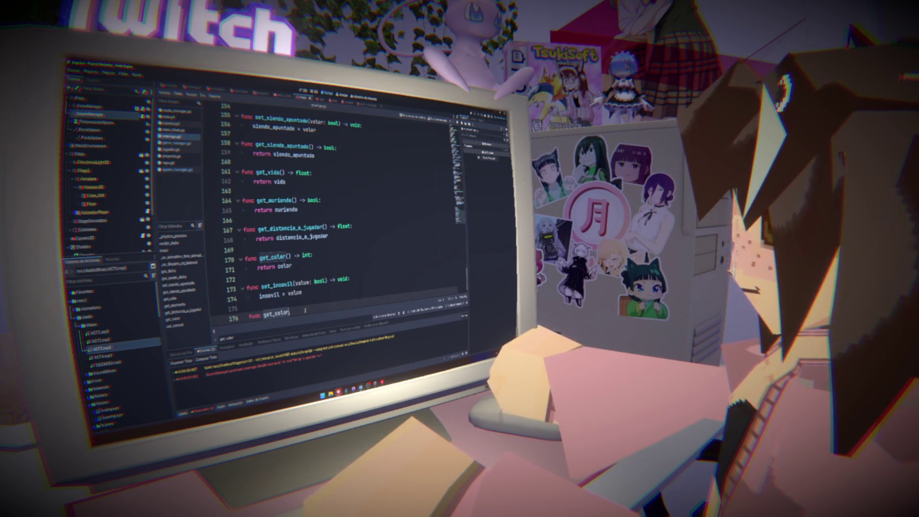
{"action": "type", "text": "bre() -"}
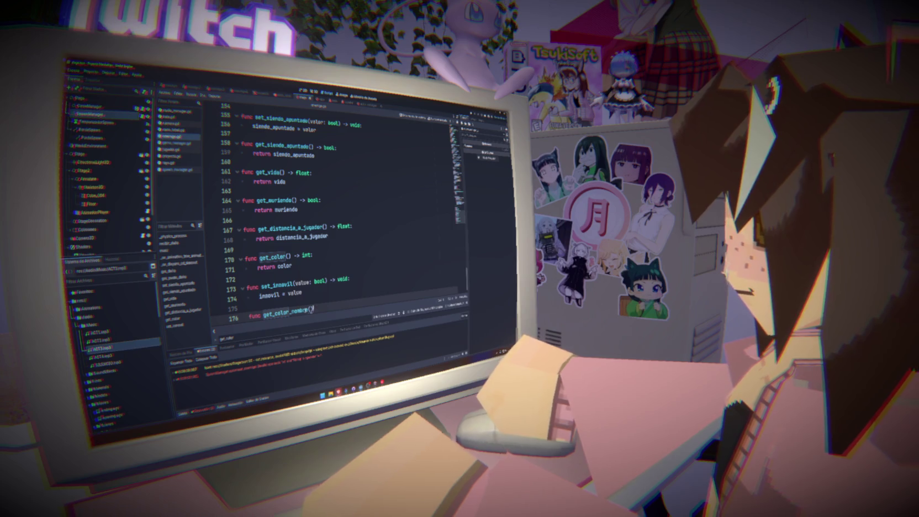
{"action": "type", "text": "> "}
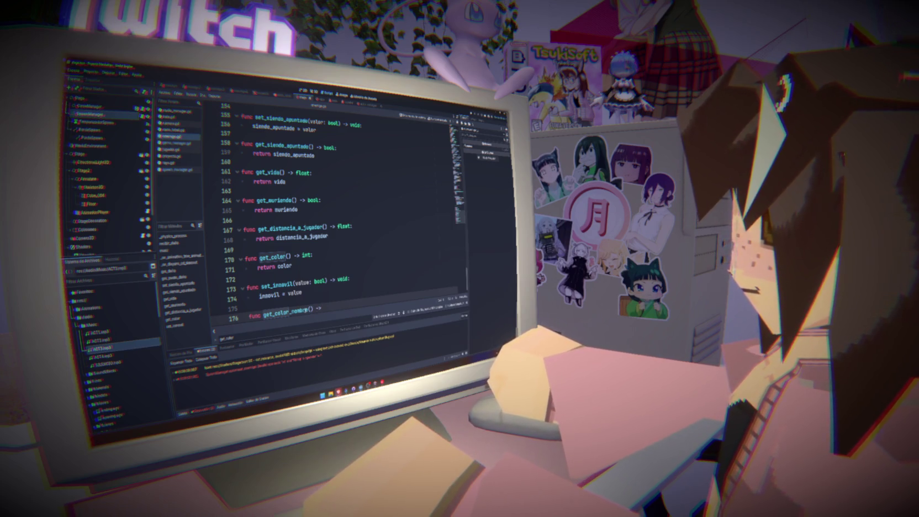
{"action": "type", "text": "String:"}
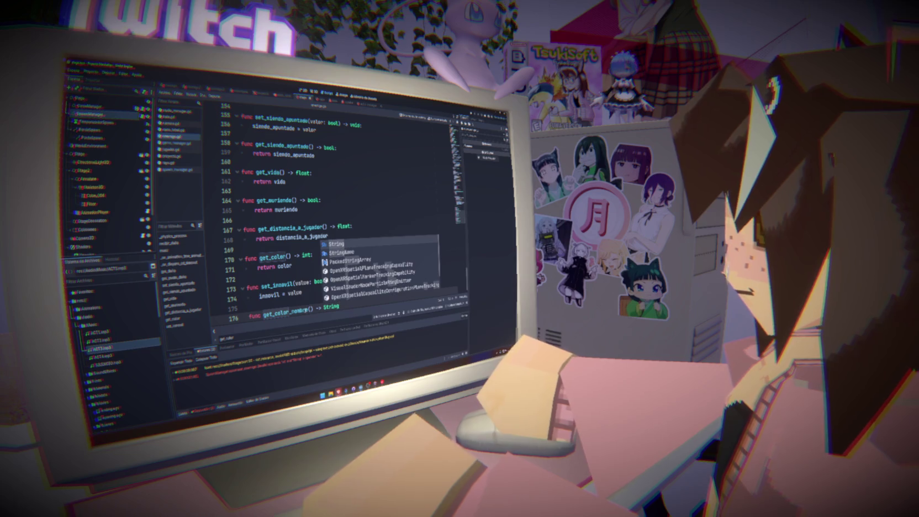
{"action": "key", "text": "Return"}
{"action": "type", "text": "return "}
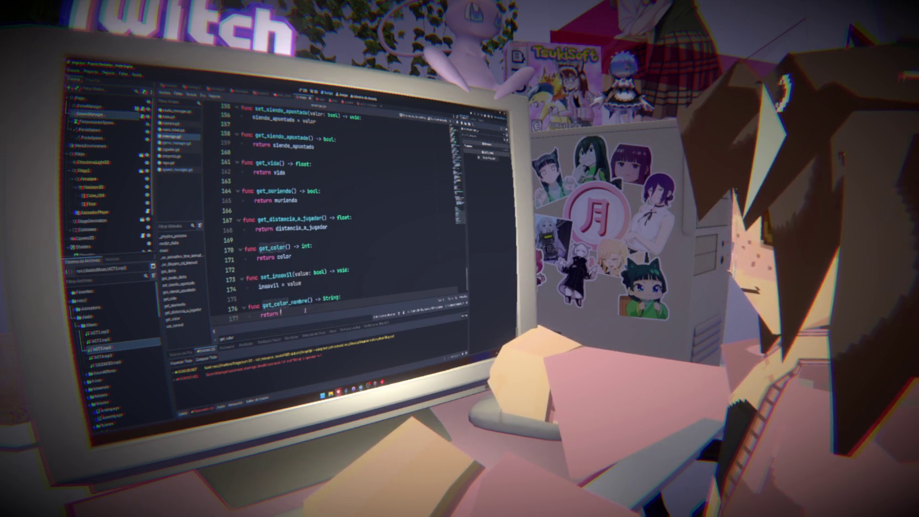
{"action": "type", "text": "color."}
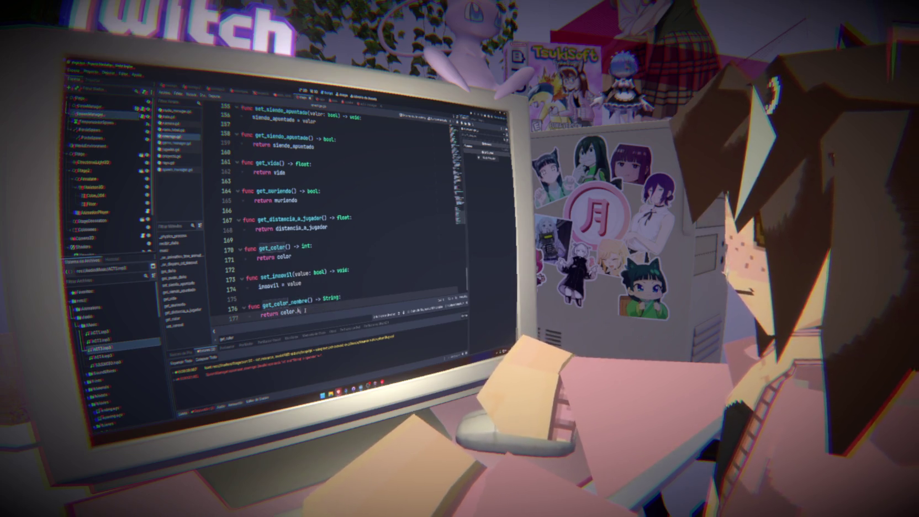
{"action": "type", "text": "k"}
{"action": "key", "text": "BackSpace"}
{"action": "key", "text": "BackSpace"}
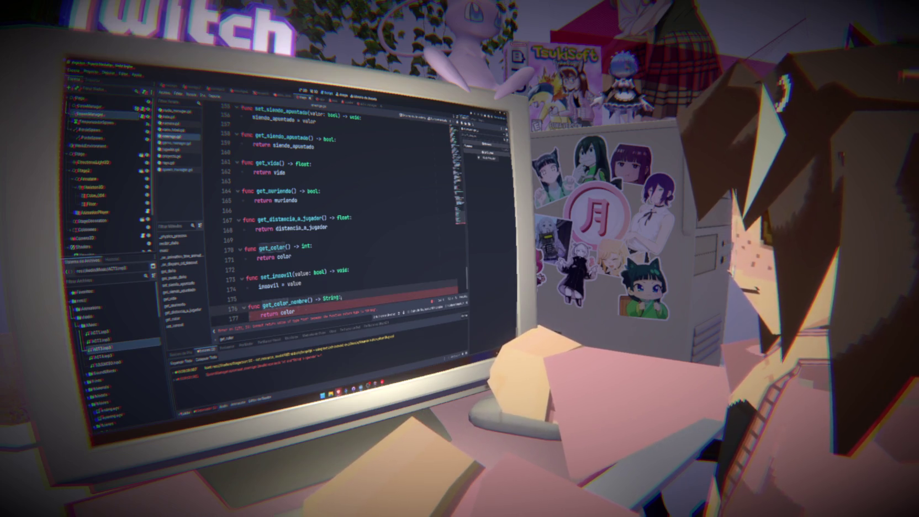
{"action": "scroll", "coordinate": [337, 210], "scroll_direction": "up", "scroll_amount": 13}
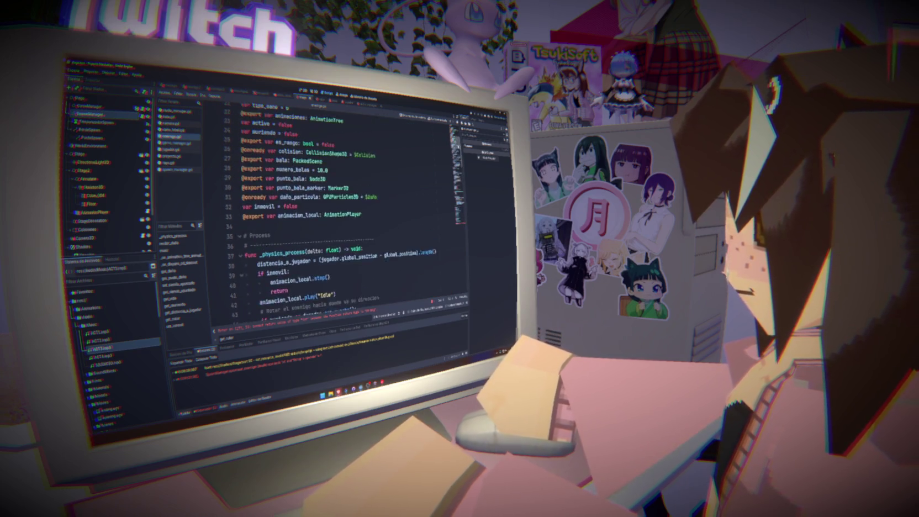
{"action": "scroll", "coordinate": [336, 210], "scroll_direction": "down", "scroll_amount": 13}
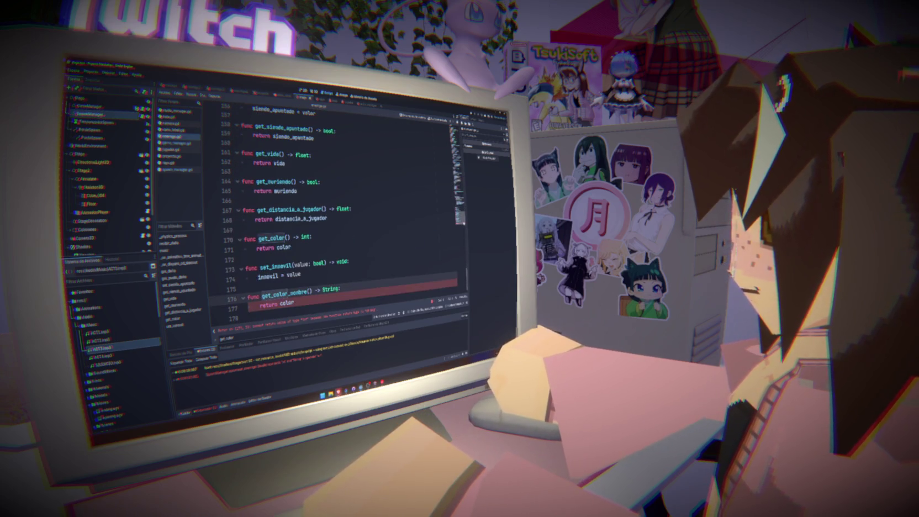
{"action": "double_click", "coordinate": [284, 247]}
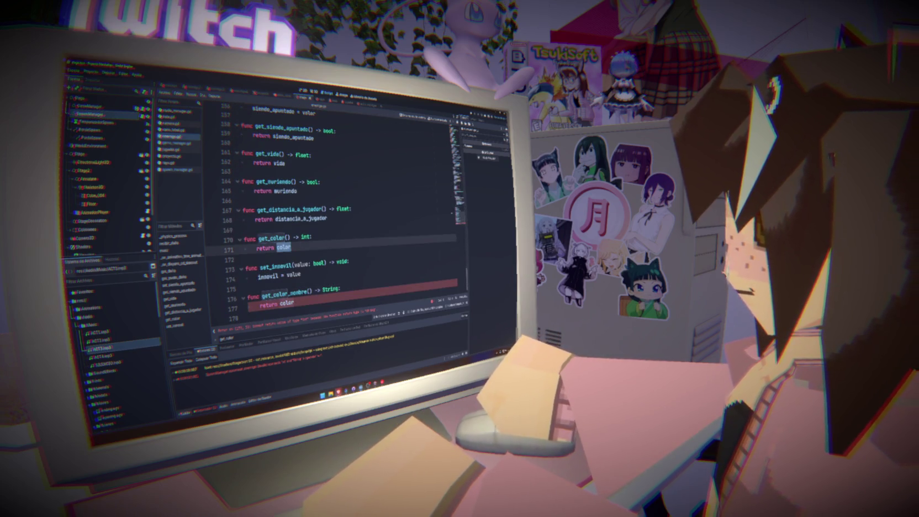
{"action": "scroll", "coordinate": [337, 210], "scroll_direction": "up", "scroll_amount": 20}
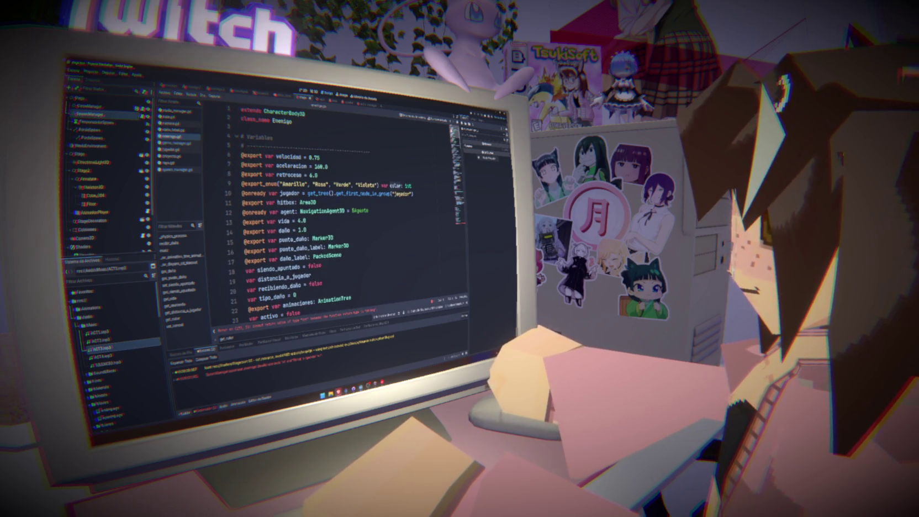
{"action": "scroll", "coordinate": [337, 210], "scroll_direction": "down", "scroll_amount": 1}
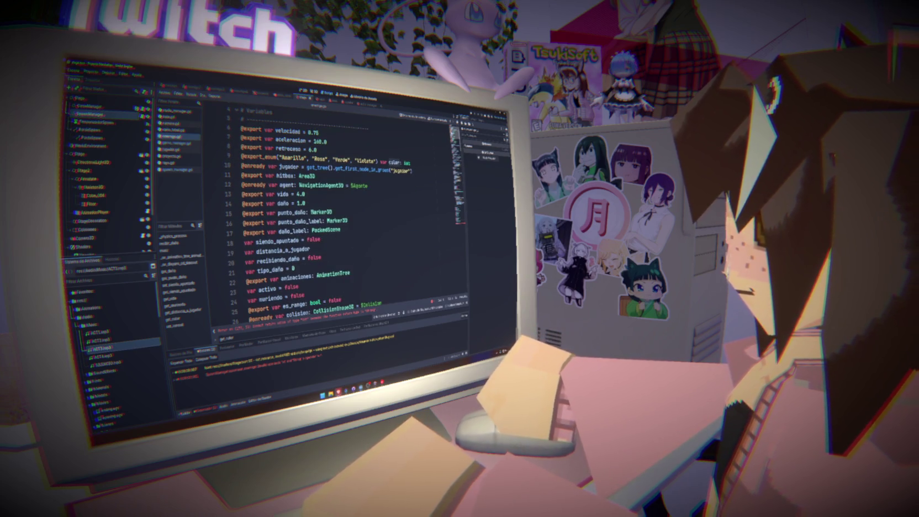
{"action": "scroll", "coordinate": [337, 210], "scroll_direction": "down", "scroll_amount": 1}
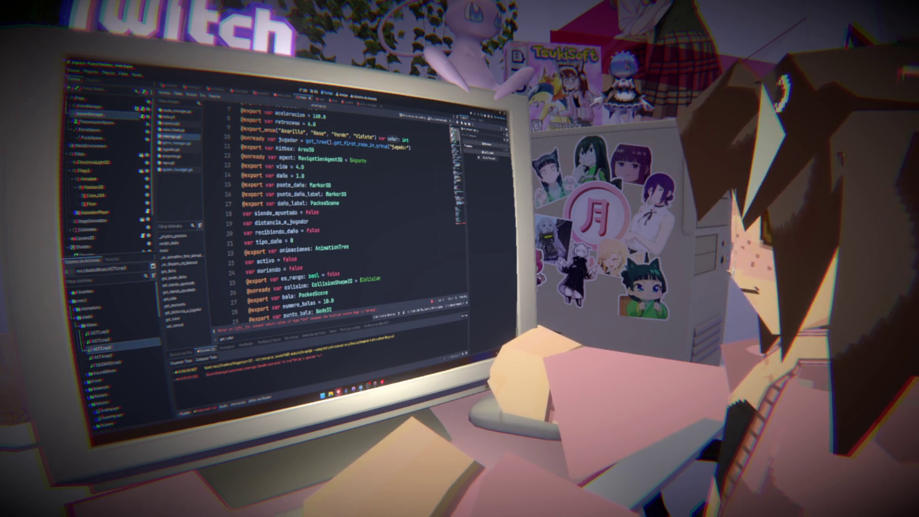
{"action": "scroll", "coordinate": [337, 210], "scroll_direction": "down", "scroll_amount": 19}
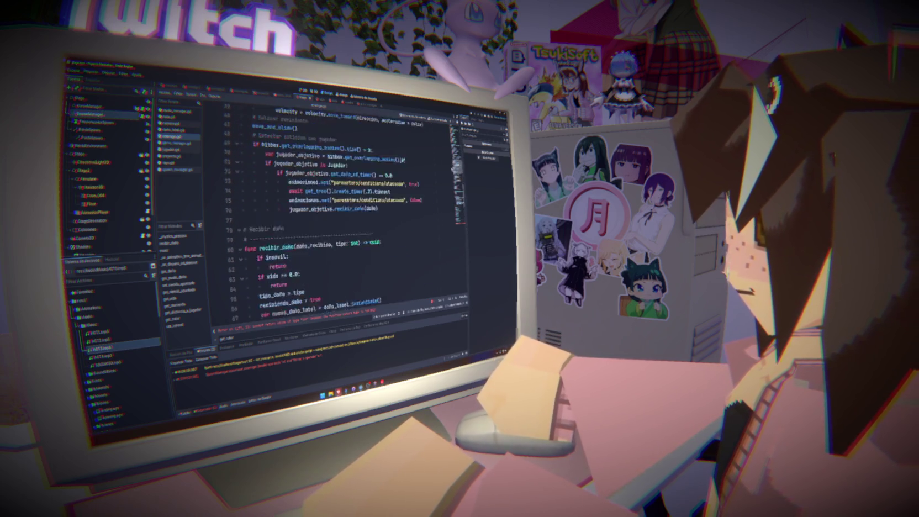
{"action": "left_click", "coordinate": [173, 319]}
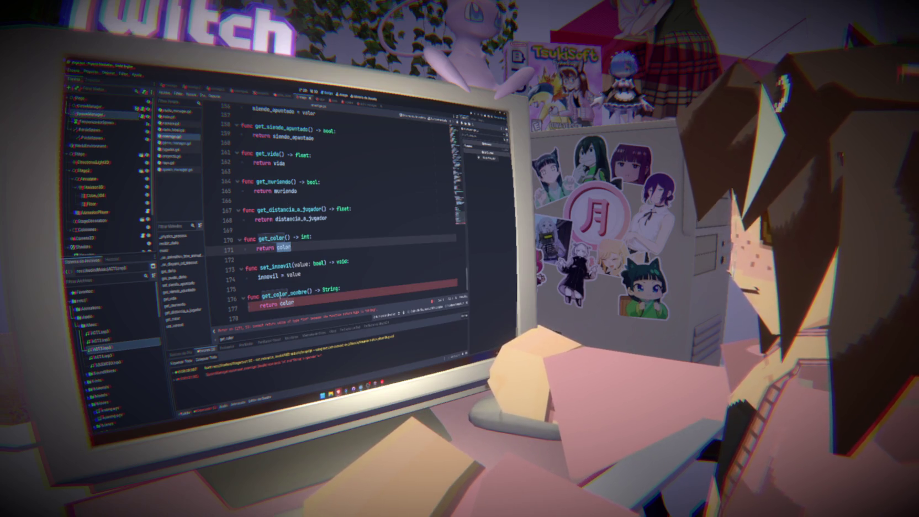
{"action": "left_click", "coordinate": [279, 303]}
Step: Try str() and keys() on the returned color, then erase back to 'return c'
{"action": "type", "text": "str("}
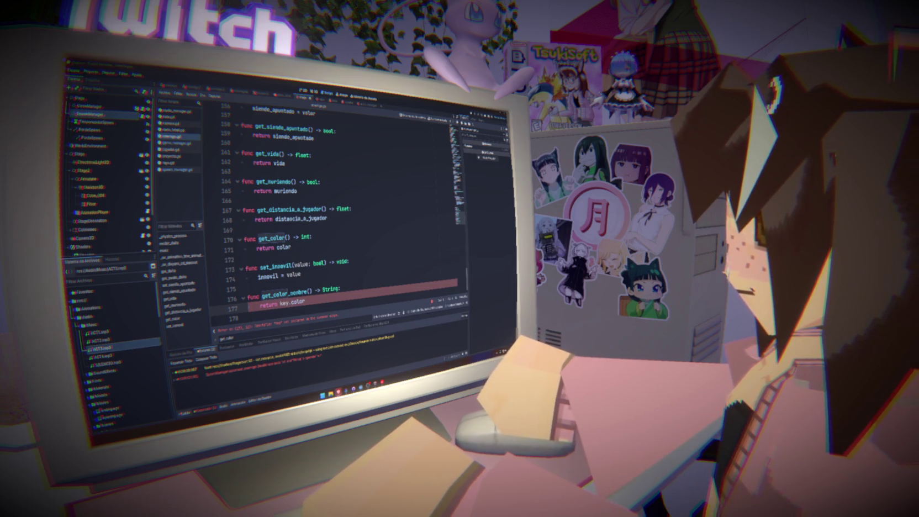
{"action": "key", "text": "BackSpace"}
{"action": "key", "text": "BackSpace"}
{"action": "key", "text": "BackSpace"}
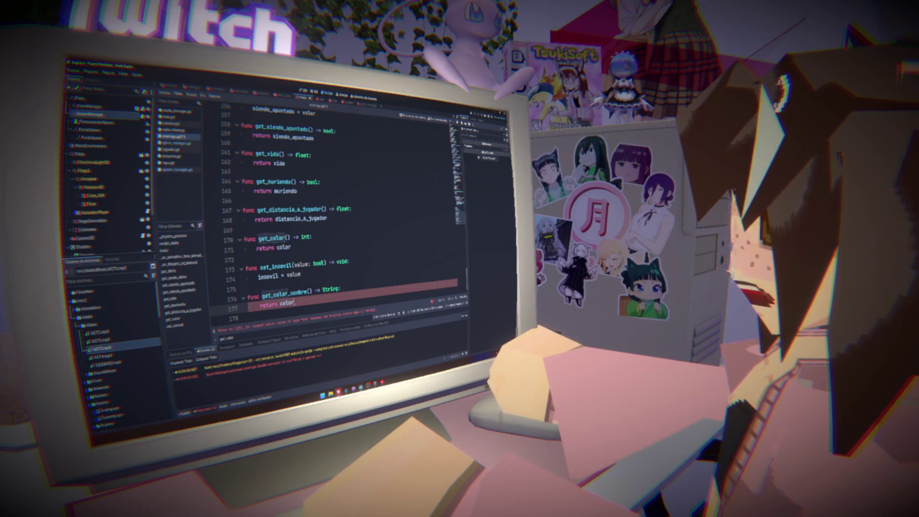
{"action": "type", "text": ".h"}
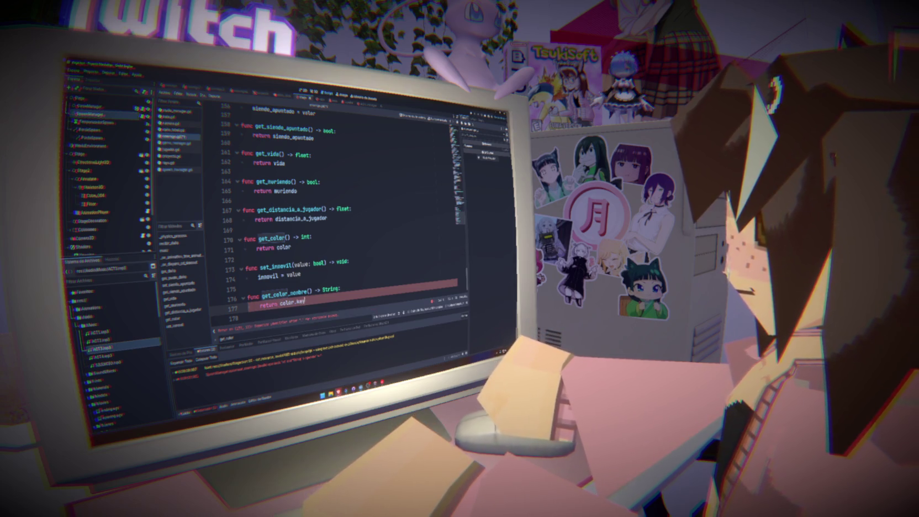
{"action": "type", "text": "s("}
{"action": "key", "text": "Return"}
{"action": "type", "text": "["}
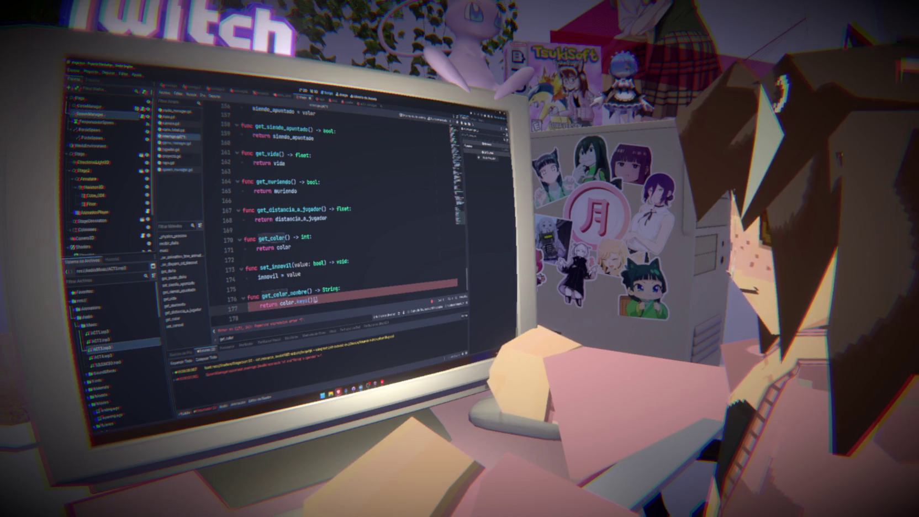
{"action": "key", "text": "BackSpace"}
{"action": "key", "text": "BackSpace"}
{"action": "key", "text": "BackSpace"}
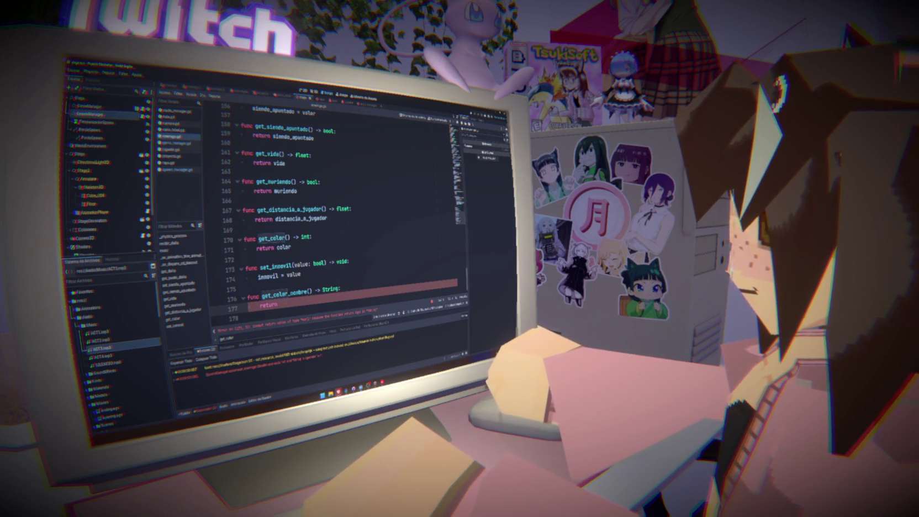
Step: Complete line 177 as 'return color.find_key(color)' via autocomplete
{"action": "type", "text": "color.f"}
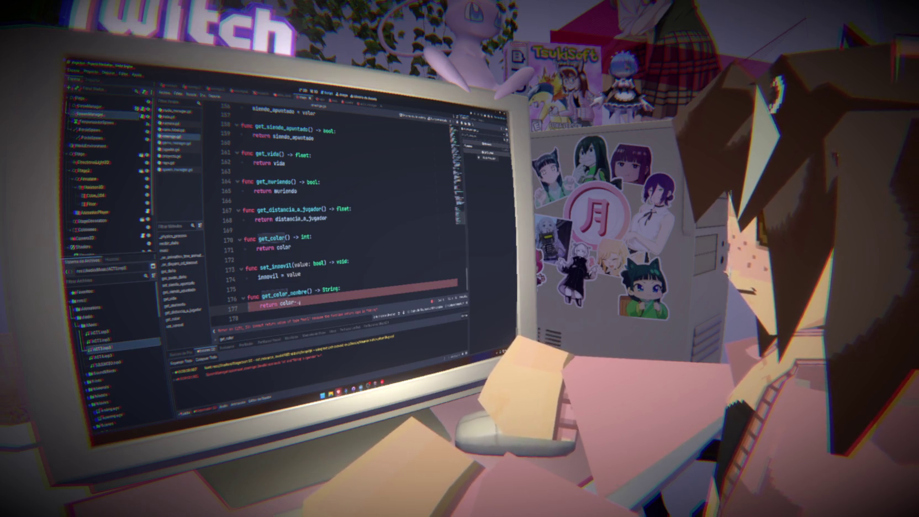
{"action": "type", "text": "in"}
{"action": "type", "text": "d_key"}
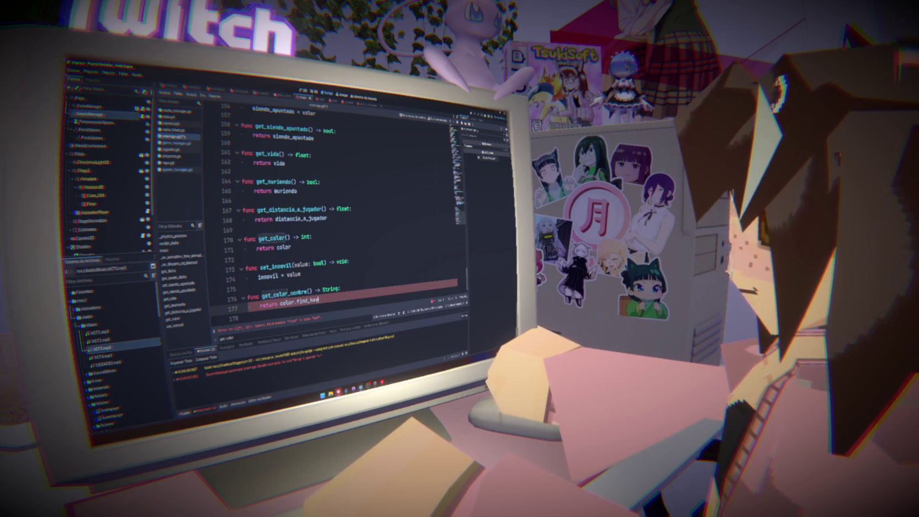
{"action": "key", "text": "Return"}
{"action": "type", "text": "color"}
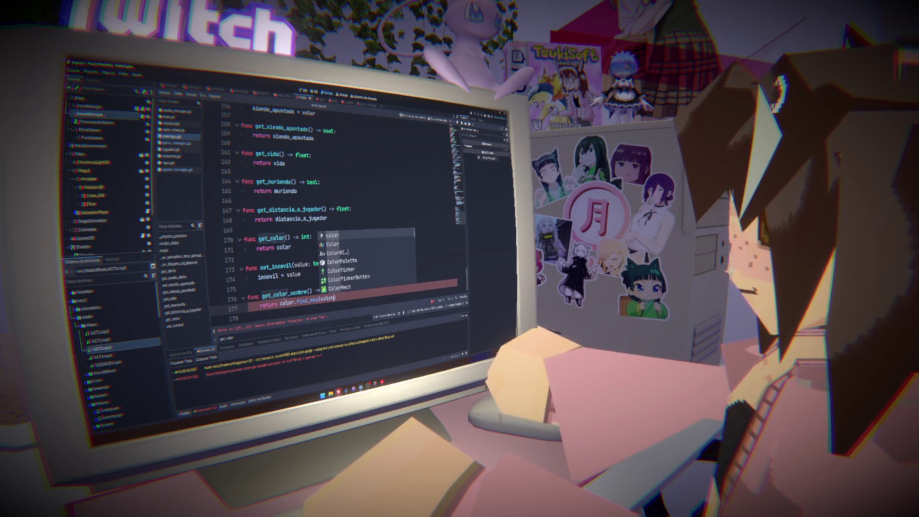
{"action": "left_click", "coordinate": [282, 276]}
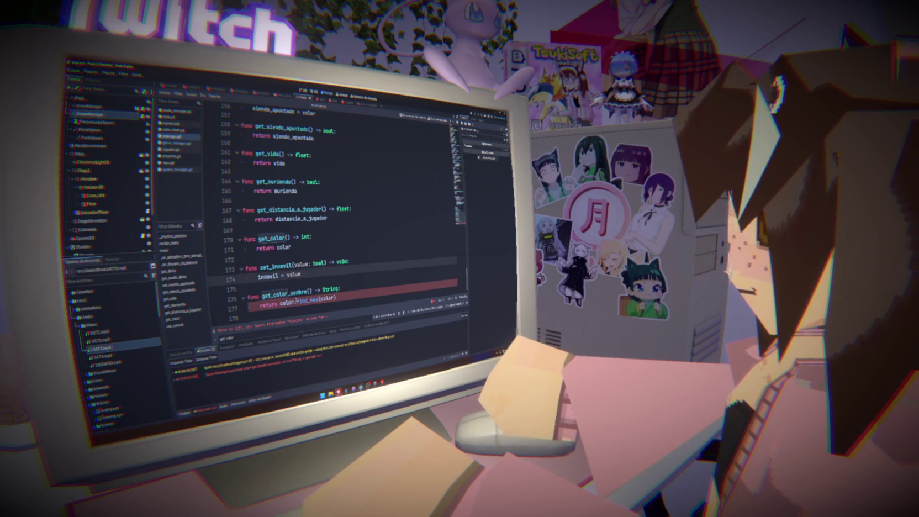
{"action": "left_click", "coordinate": [335, 298]}
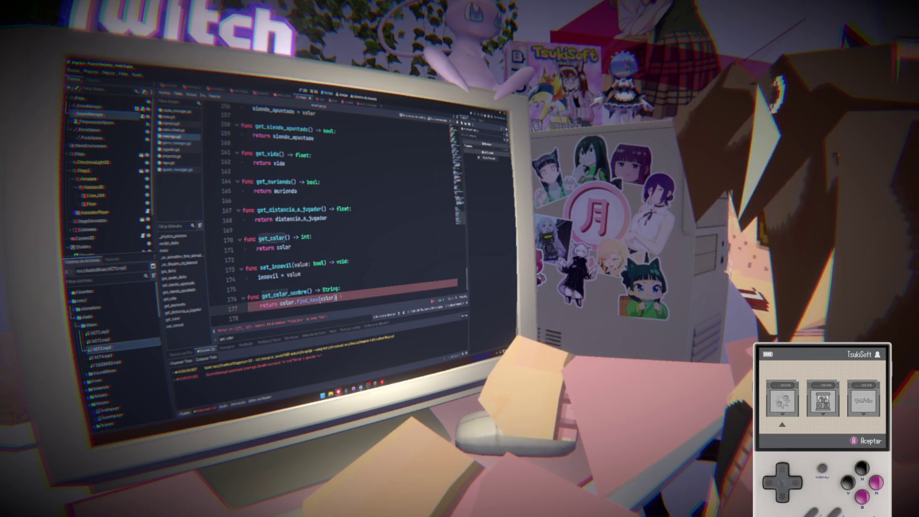
{"action": "scroll", "coordinate": [342, 210], "scroll_direction": "up", "scroll_amount": 20}
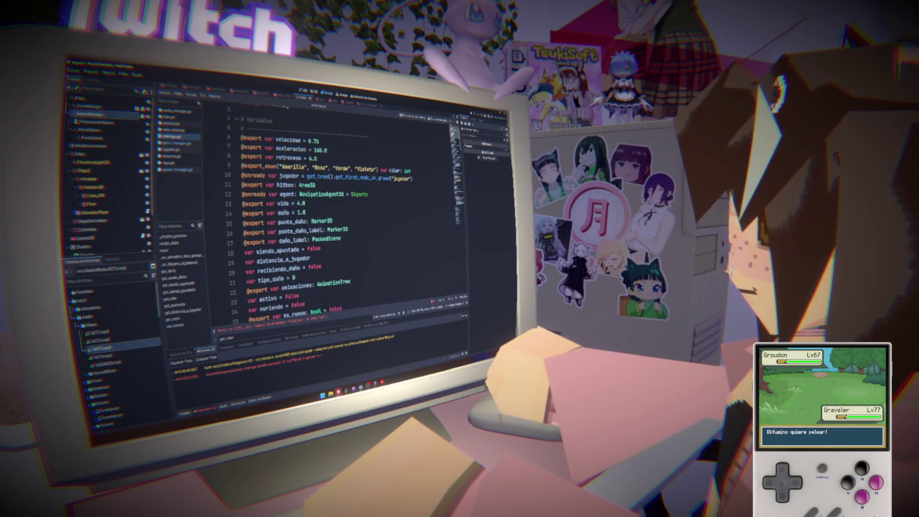
{"action": "scroll", "coordinate": [326, 216], "scroll_direction": "up", "scroll_amount": 1}
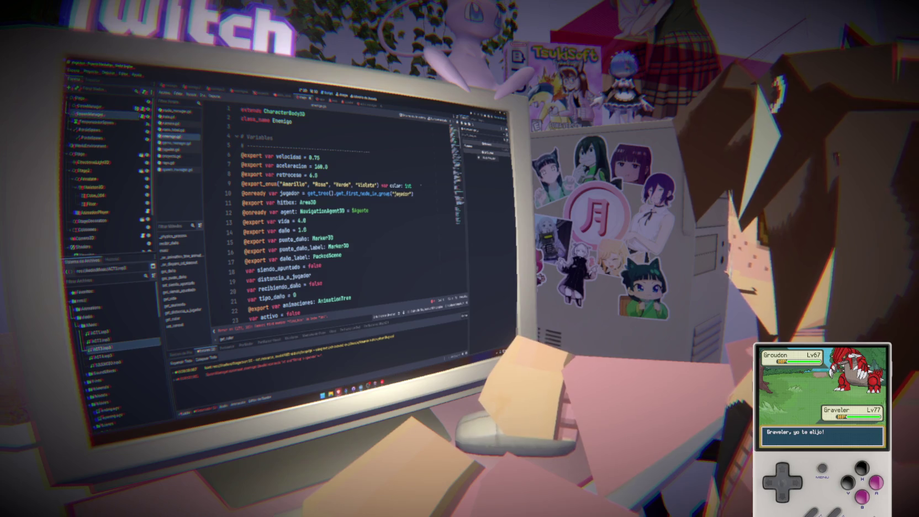
{"action": "left_click_drag", "start_coordinate": [419, 185], "coordinate": [239, 187]}
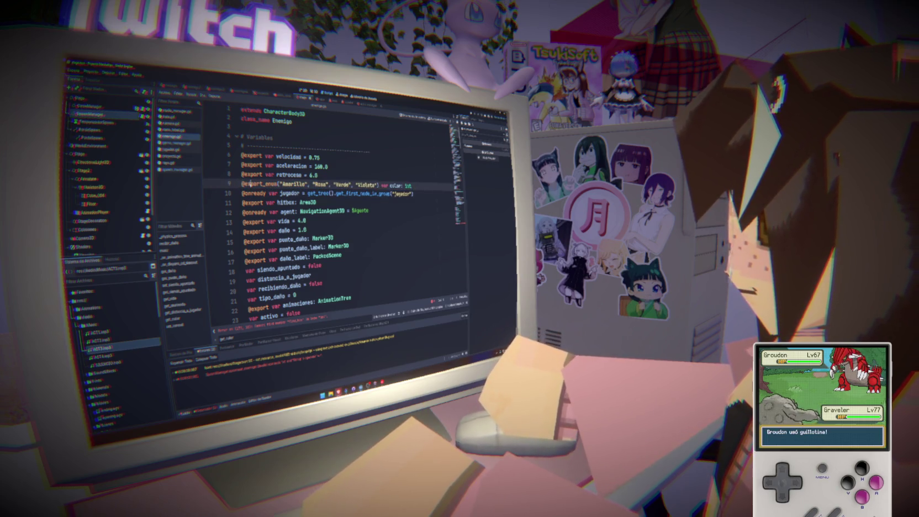
{"action": "left_click", "coordinate": [410, 186]}
{"action": "mouse_move", "coordinate": [410, 186]}
{"action": "left_mouse_down"}
{"action": "mouse_move", "coordinate": [242, 186]}
{"action": "mouse_move", "coordinate": [412, 186]}
{"action": "left_mouse_up"}
{"action": "key", "text": "ctrl+c"}
{"action": "left_click", "coordinate": [412, 186]}
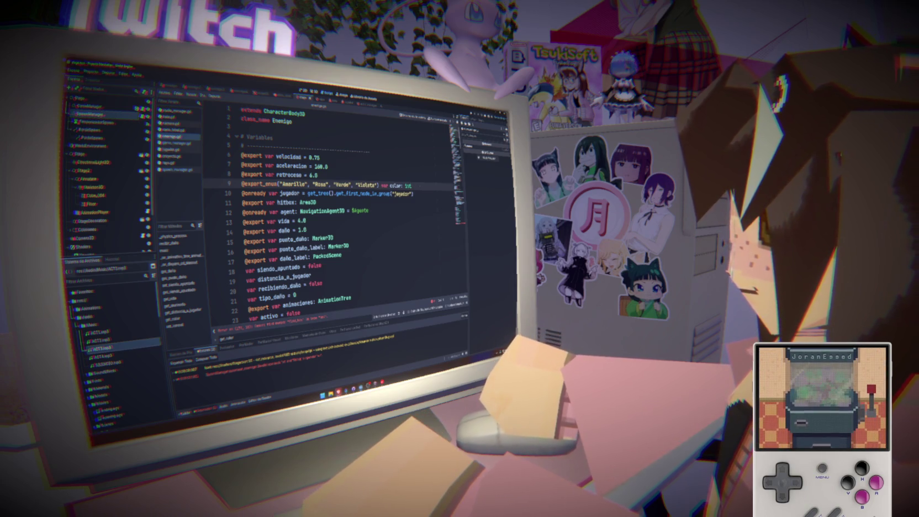
{"action": "mouse_move", "coordinate": [408, 186]}
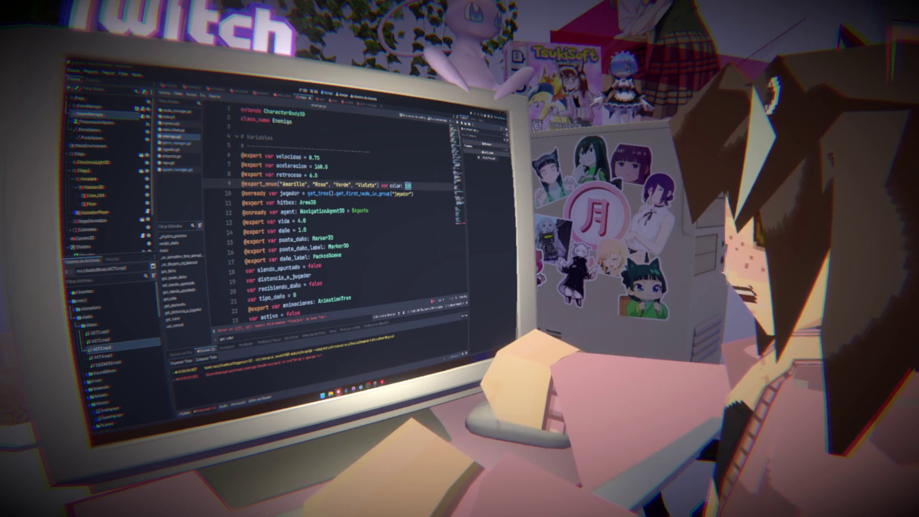
{"action": "type", "text": "int"}
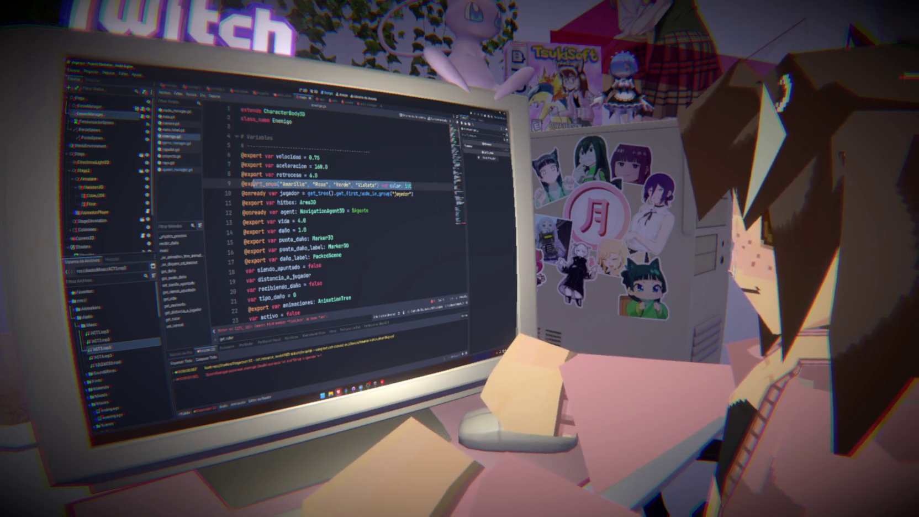
{"action": "type", "text": ","}
Step: Paste the export below line 9 and rename it to color_string typed as String
{"action": "key", "text": "Return"}
{"action": "key", "text": "ctrl+v"}
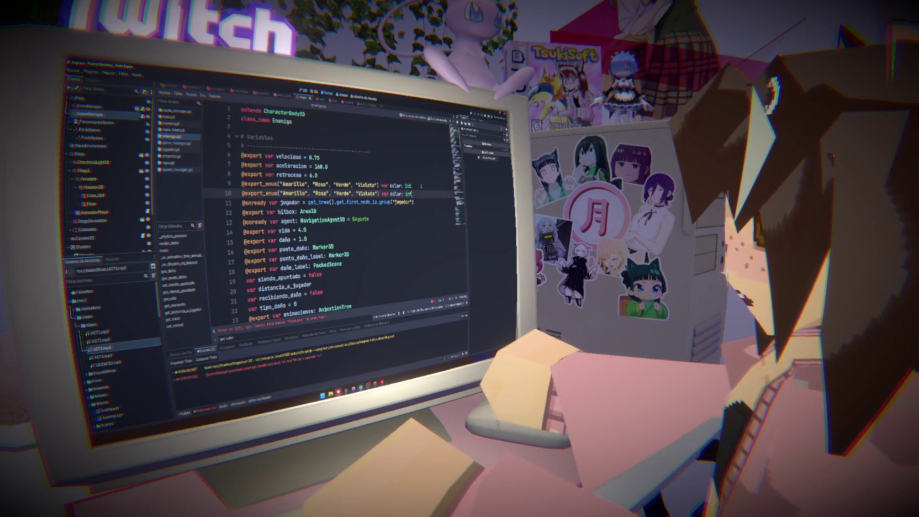
{"action": "type", "text": "_String"}
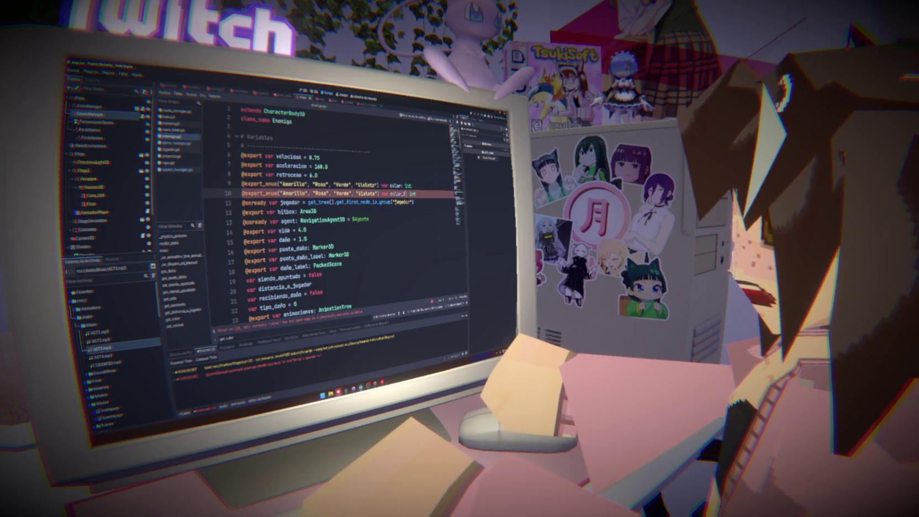
{"action": "key", "text": "ctrl+z"}
{"action": "key", "text": "ctrl+z"}
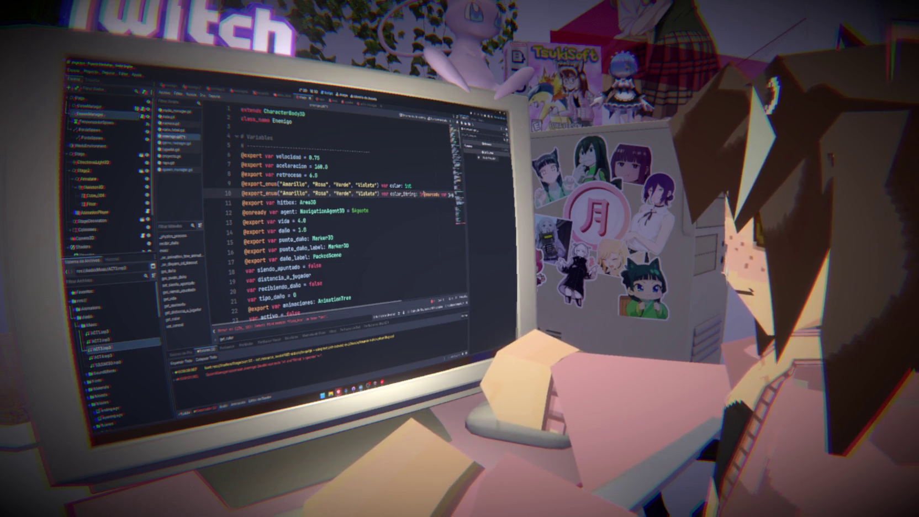
{"action": "type", "text": "_string"}
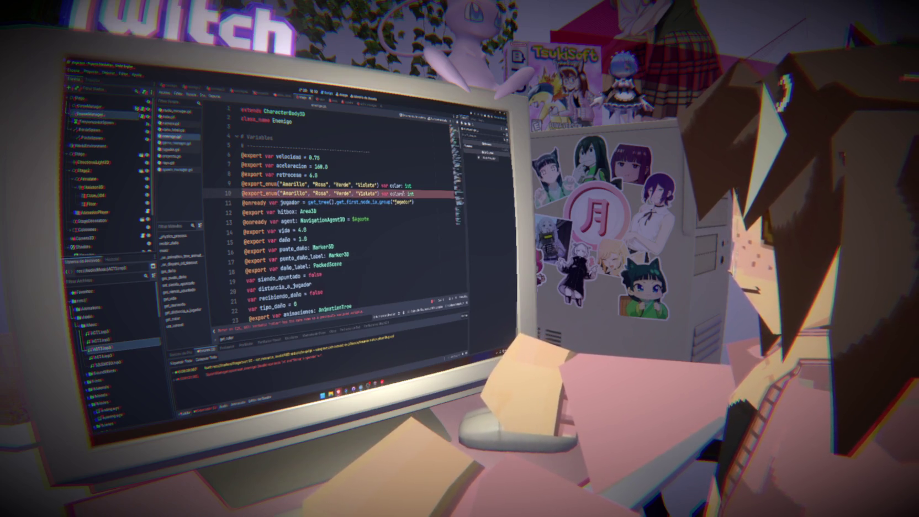
{"action": "key", "text": "BackSpace"}
{"action": "key", "text": "BackSpace"}
{"action": "key", "text": "BackSpace"}
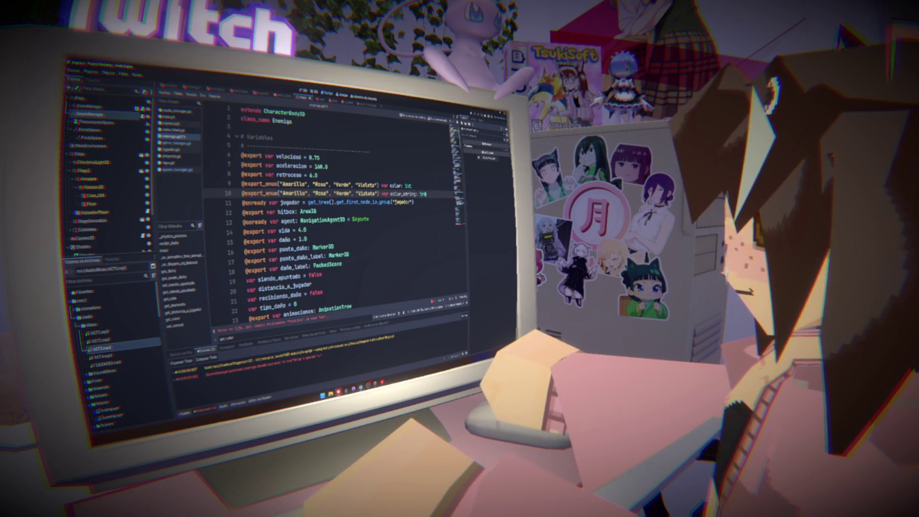
{"action": "type", "text": "Str"}
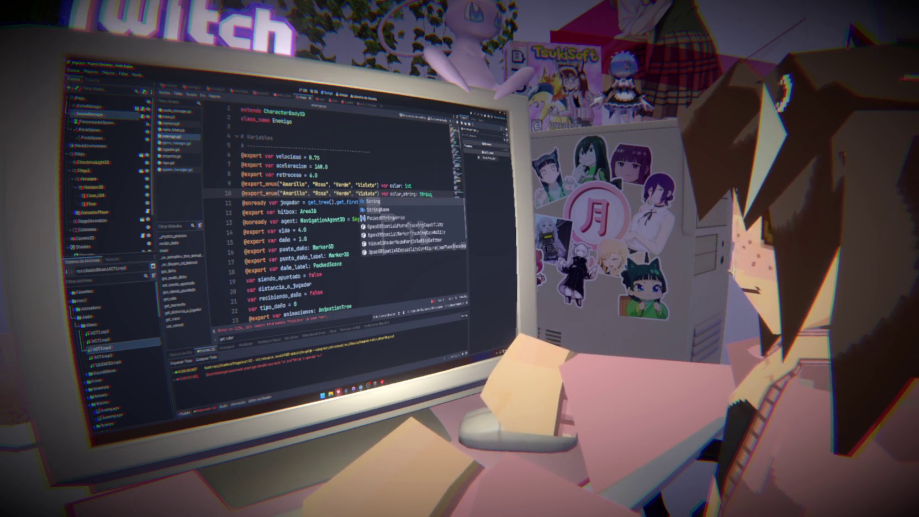
{"action": "key", "text": "Return"}
Step: Make get_color_nombre on line 178 return color_string
{"action": "left_click_drag", "start_coordinate": [458, 213], "coordinate": [458, 225]}
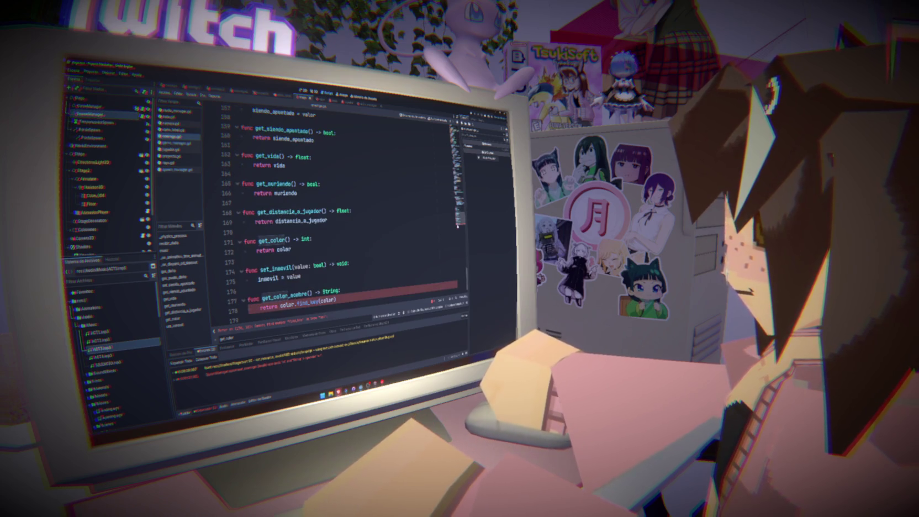
{"action": "key", "text": "BackSpace"}
{"action": "key", "text": "BackSpace"}
{"action": "key", "text": "BackSpace"}
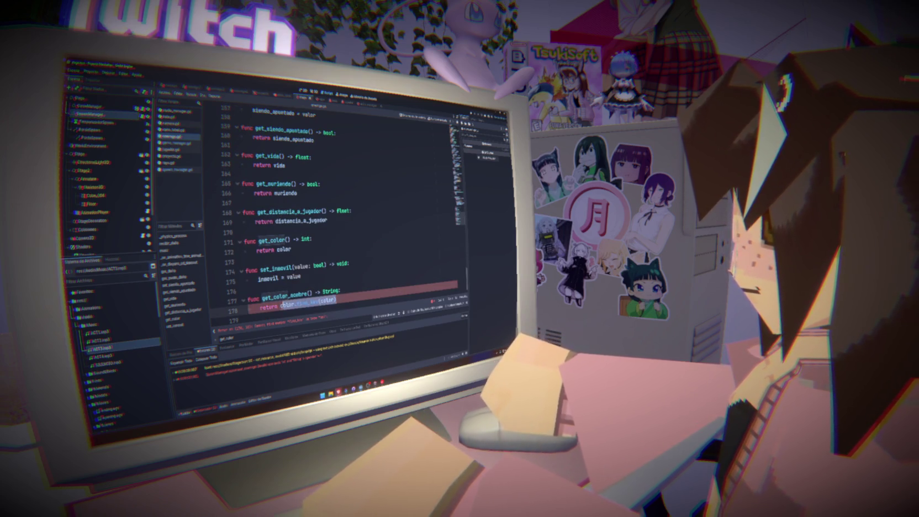
{"action": "type", "text": "_string"}
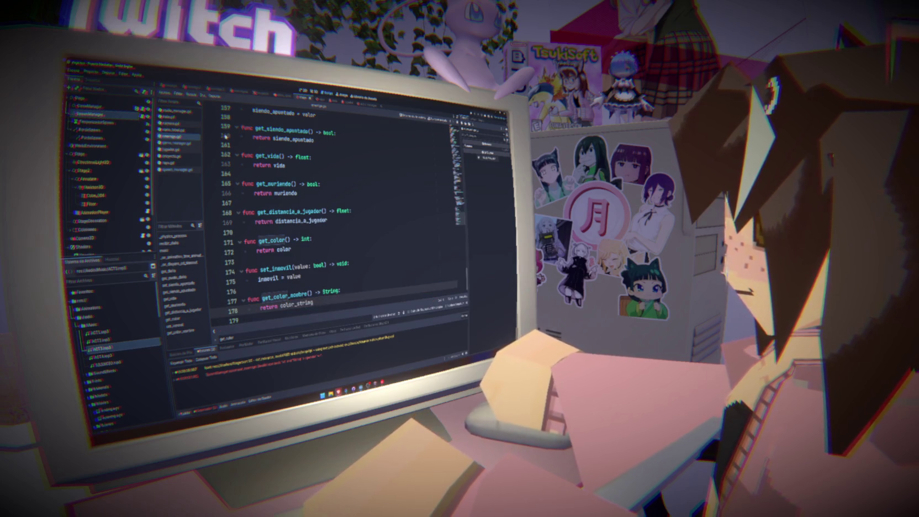
{"action": "left_click", "coordinate": [169, 87]}
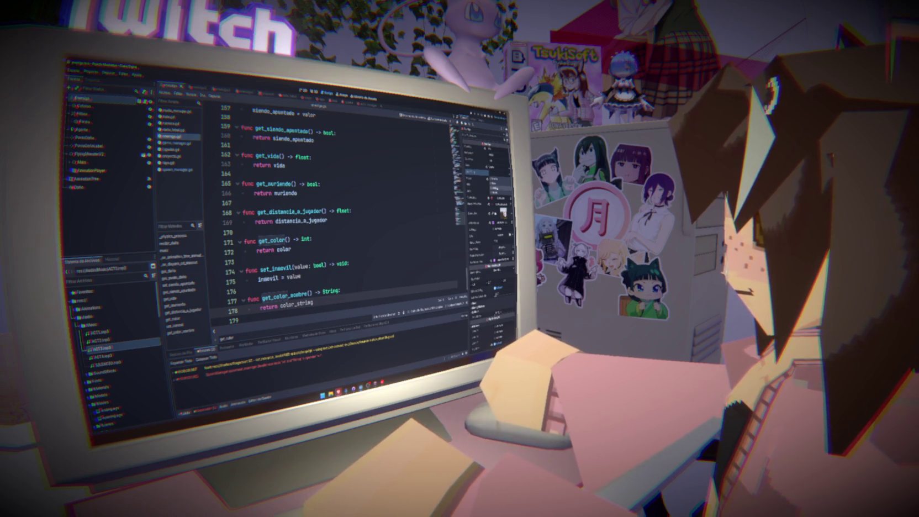
Step: Cycle through the open scenes and select the Enemigo root node
{"action": "left_click", "coordinate": [195, 87]}
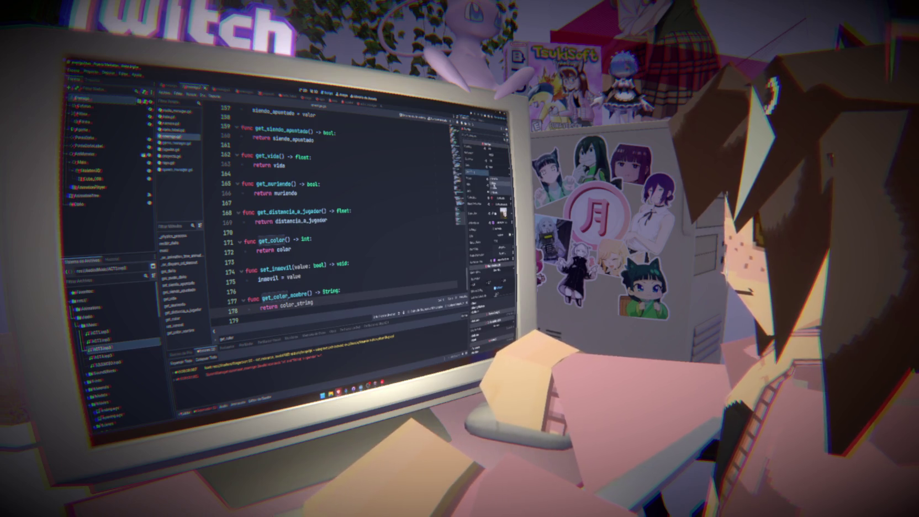
{"action": "left_click", "coordinate": [216, 89]}
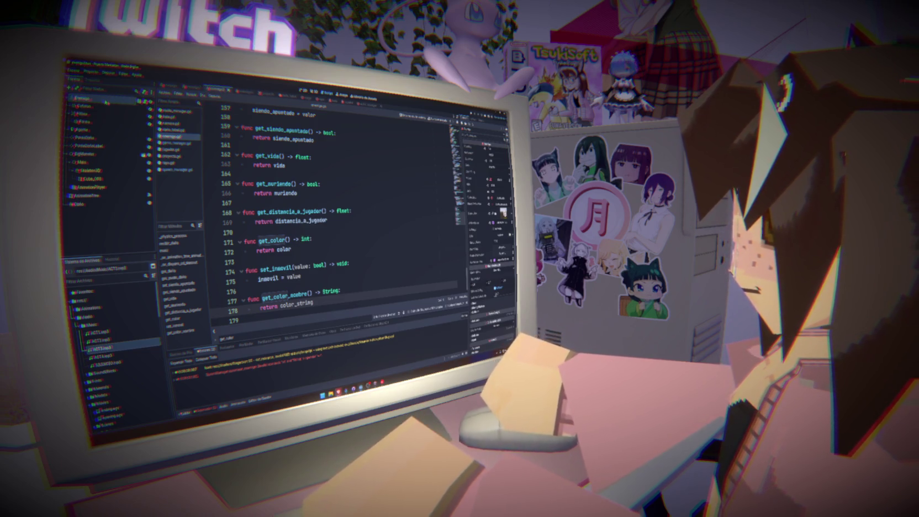
{"action": "left_click", "coordinate": [491, 178]}
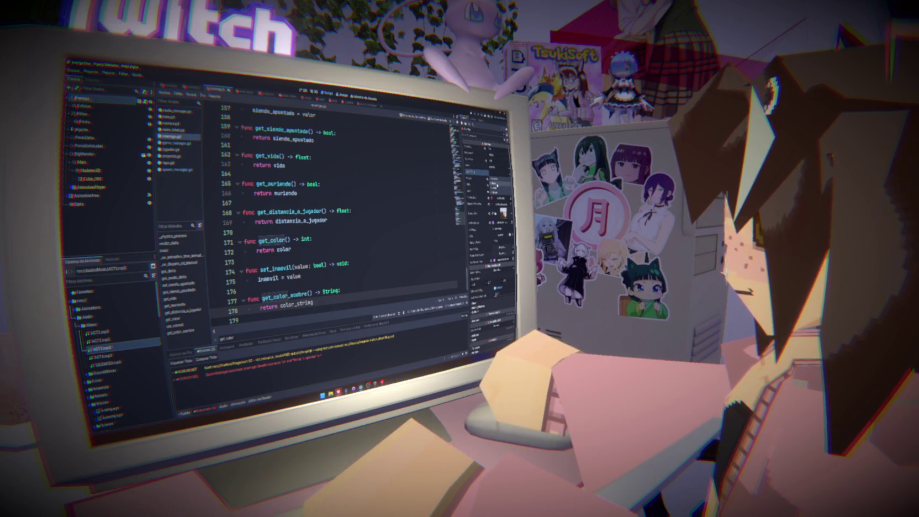
{"action": "left_click", "coordinate": [238, 90]}
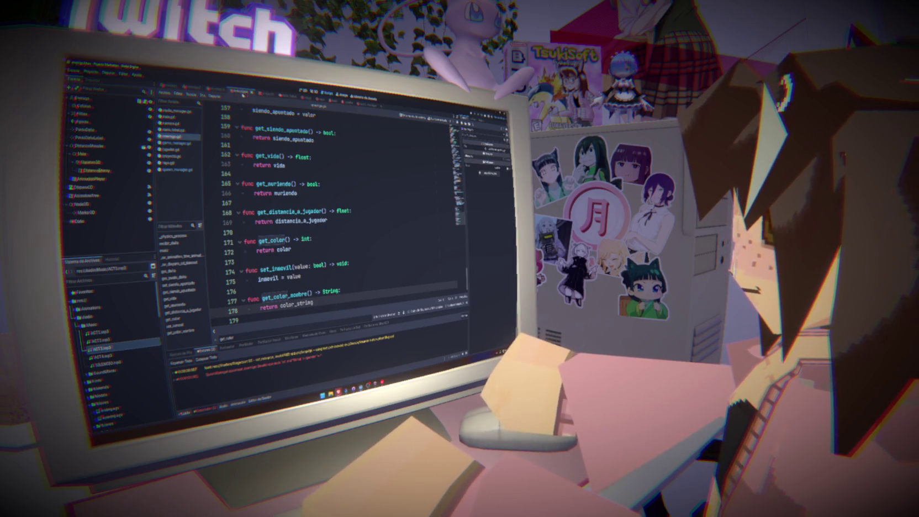
{"action": "left_click", "coordinate": [103, 100]}
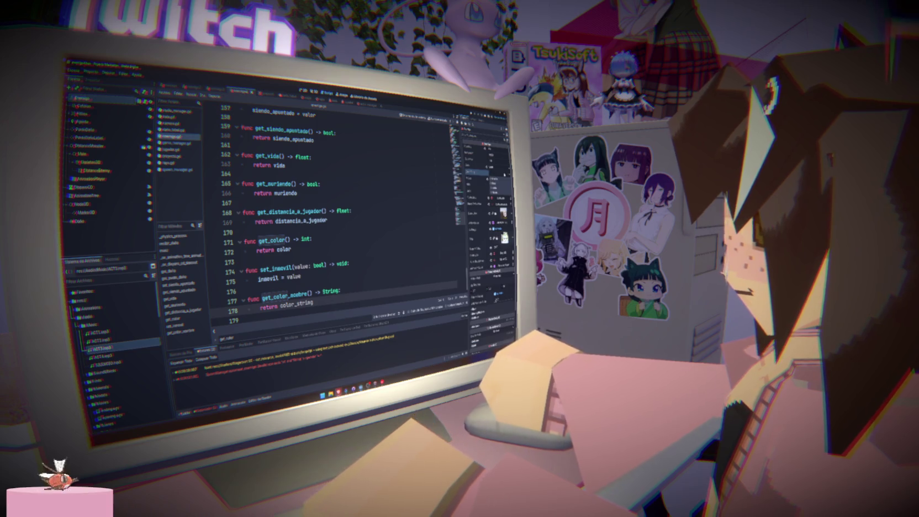
Step: Review the getter functions on lines 159–176 of enemigo.gd, then return to spawn_manager.gd
{"action": "left_click", "coordinate": [381, 162]}
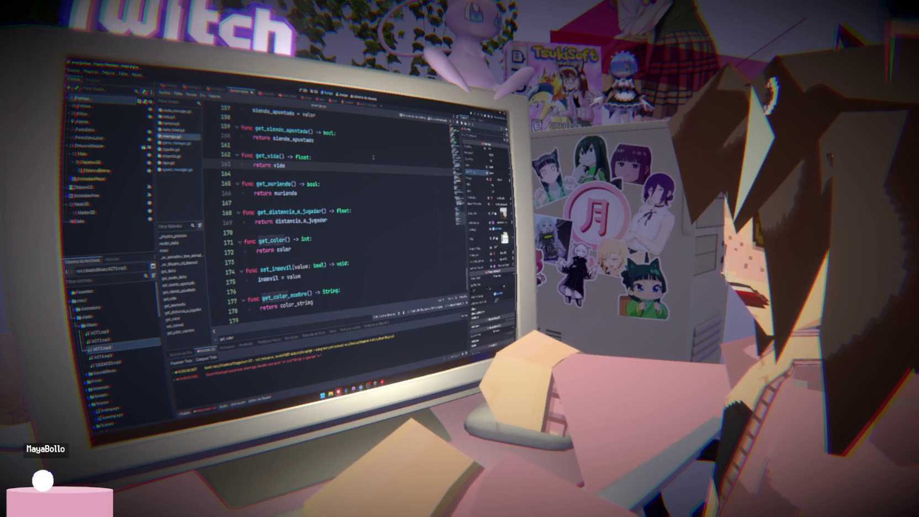
{"action": "left_click", "coordinate": [373, 157]}
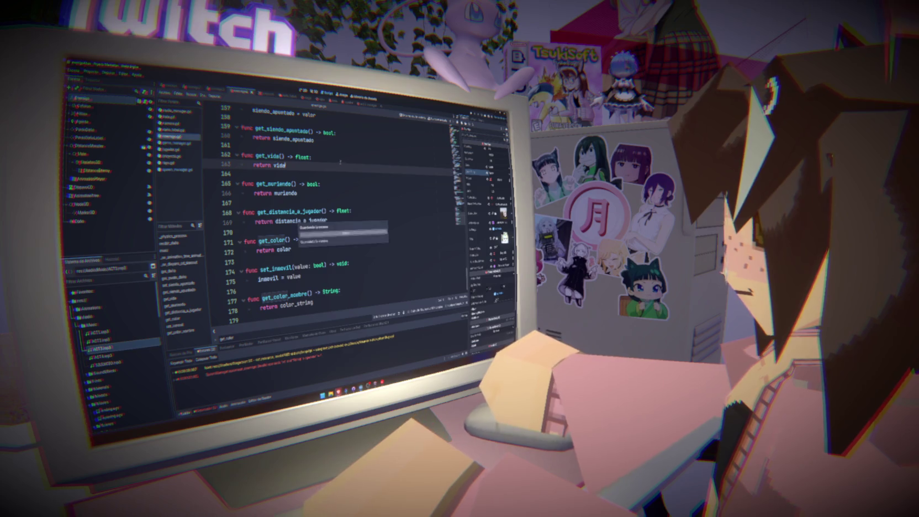
{"action": "left_click", "coordinate": [346, 139]}
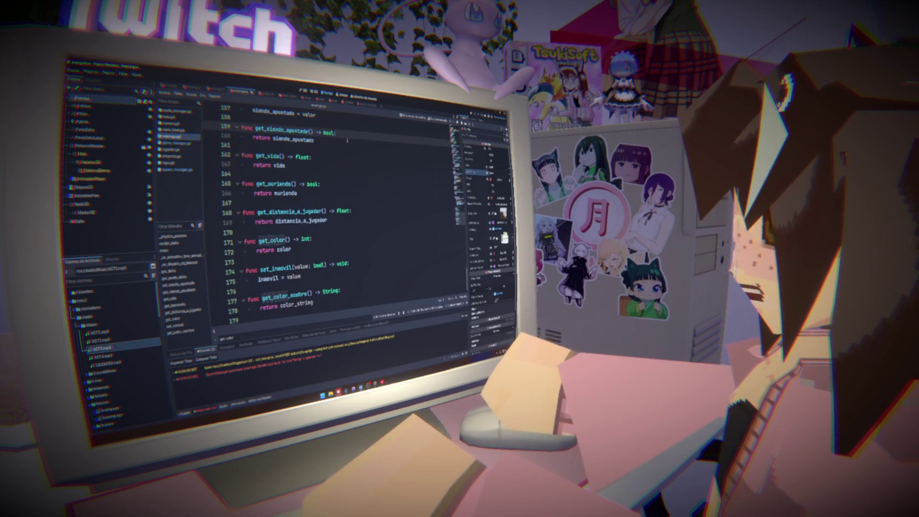
{"action": "left_click", "coordinate": [389, 267]}
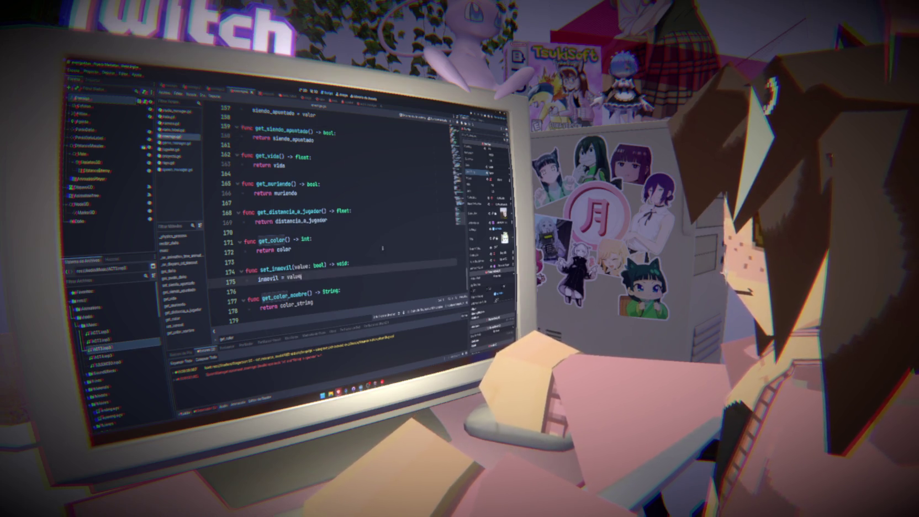
{"action": "left_click", "coordinate": [316, 226]}
{"action": "left_click", "coordinate": [287, 207]}
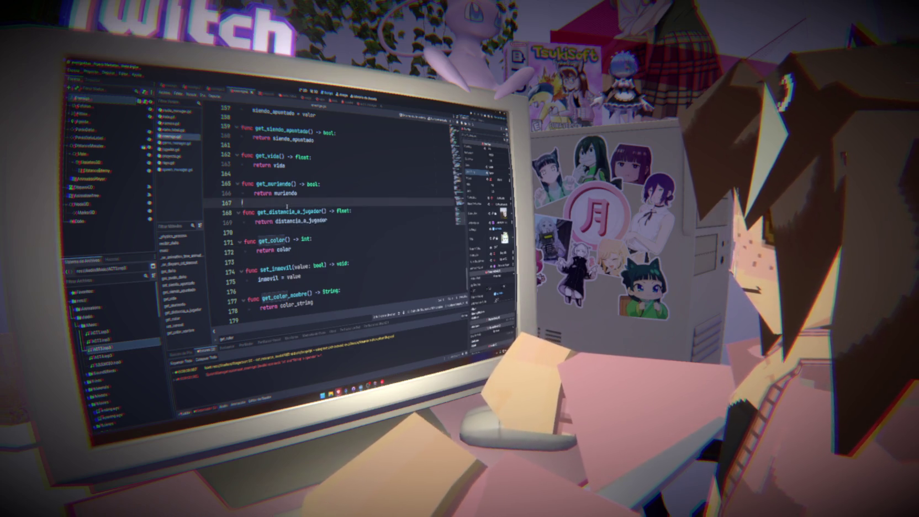
{"action": "left_click", "coordinate": [270, 175]}
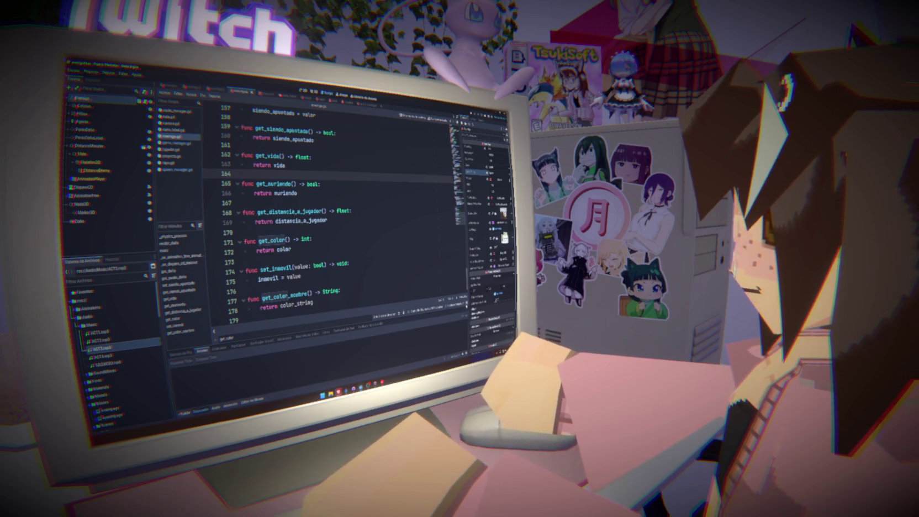
{"action": "scroll", "coordinate": [331, 232], "scroll_direction": "up", "scroll_amount": 1}
{"action": "left_click", "coordinate": [251, 297]}
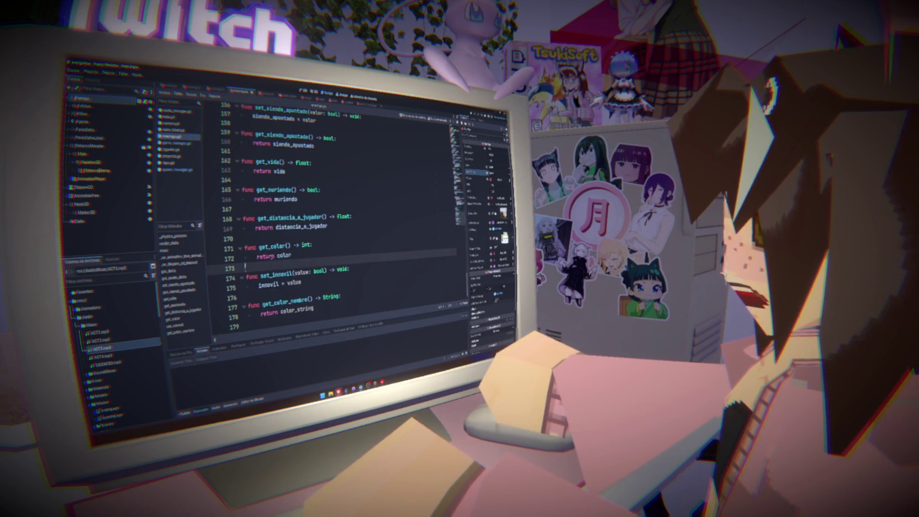
{"action": "left_click", "coordinate": [254, 210]}
{"action": "left_click", "coordinate": [263, 180]}
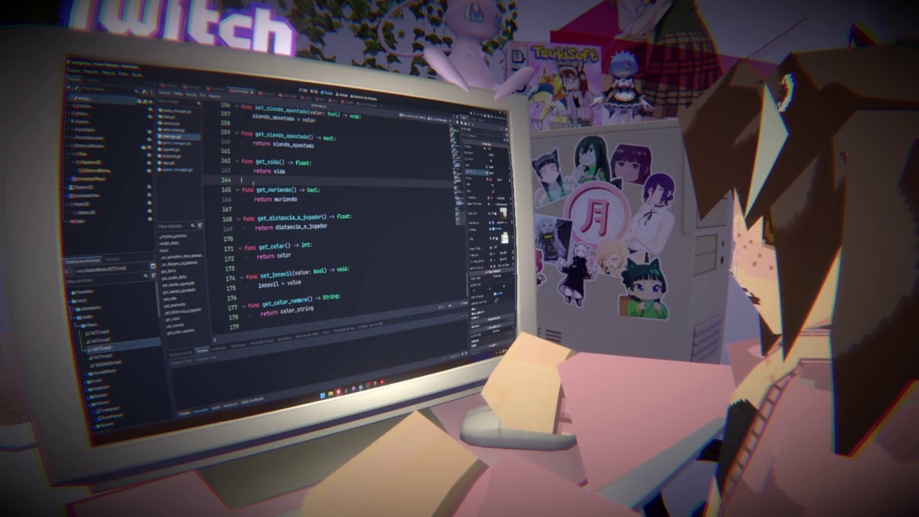
{"action": "left_click", "coordinate": [263, 153]}
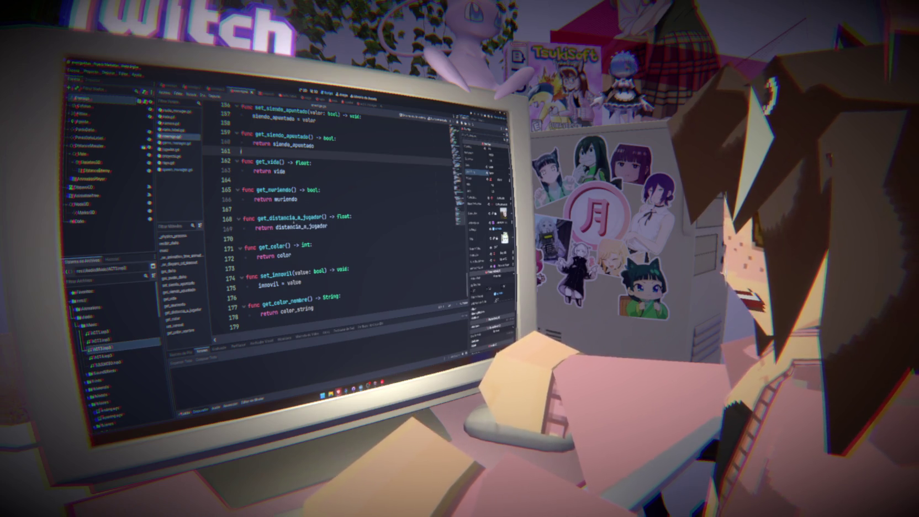
{"action": "left_click", "coordinate": [257, 210]}
{"action": "left_click", "coordinate": [257, 180]}
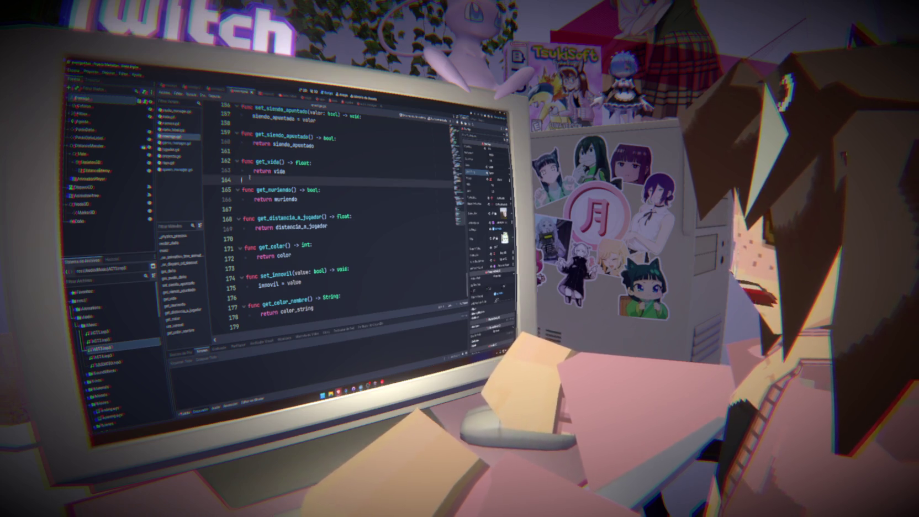
{"action": "left_click", "coordinate": [257, 210]}
{"action": "left_click", "coordinate": [256, 180]}
{"action": "left_click", "coordinate": [256, 210]}
{"action": "left_click", "coordinate": [257, 180]}
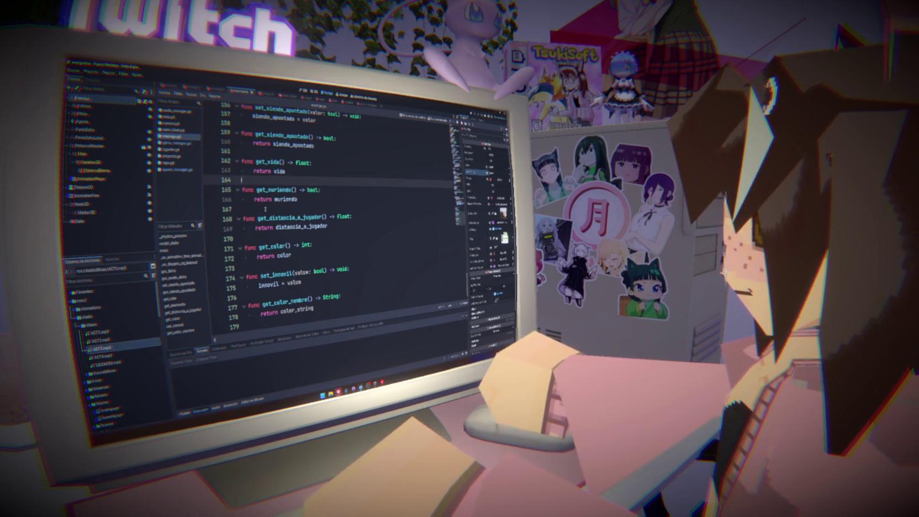
{"action": "left_click", "coordinate": [256, 210]}
{"action": "left_click", "coordinate": [257, 180]}
{"action": "left_click", "coordinate": [267, 205]}
{"action": "left_click", "coordinate": [267, 180]}
{"action": "left_click", "coordinate": [267, 209]}
{"action": "left_click", "coordinate": [268, 180]}
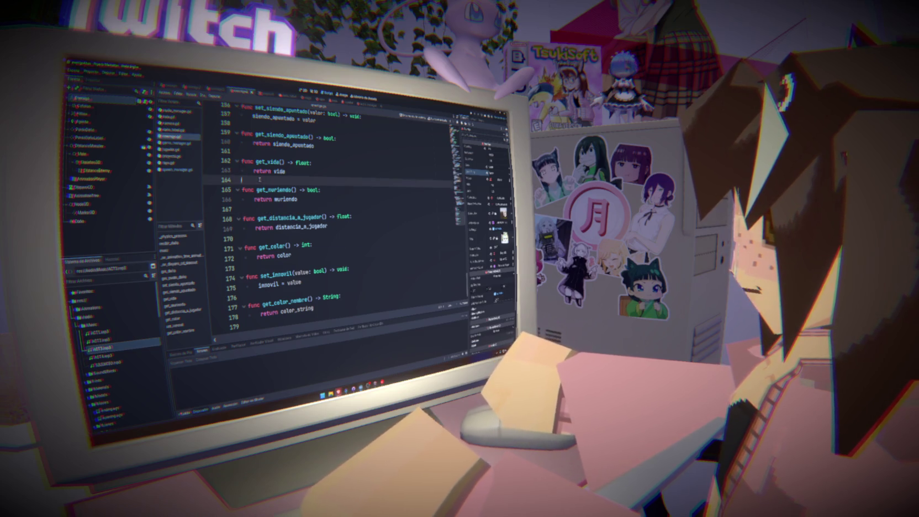
{"action": "left_click", "coordinate": [272, 210]}
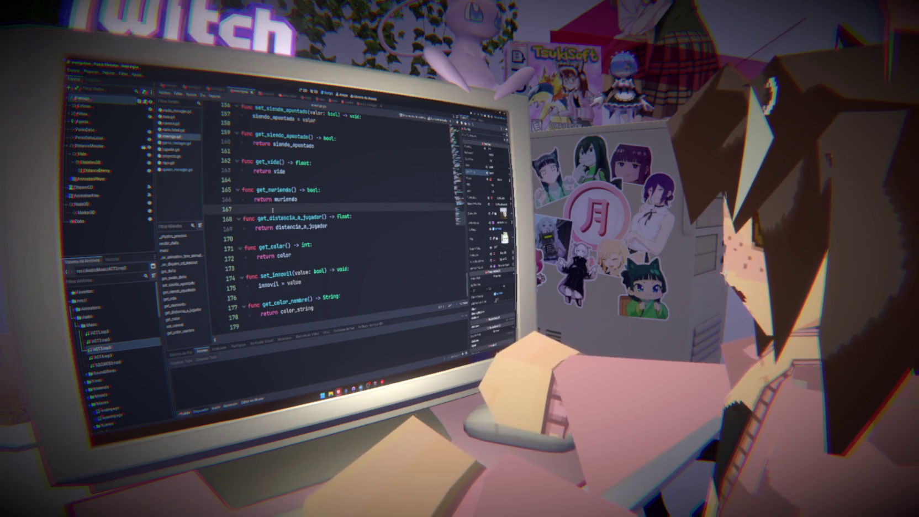
{"action": "left_click", "coordinate": [272, 180]}
{"action": "left_click", "coordinate": [272, 209]}
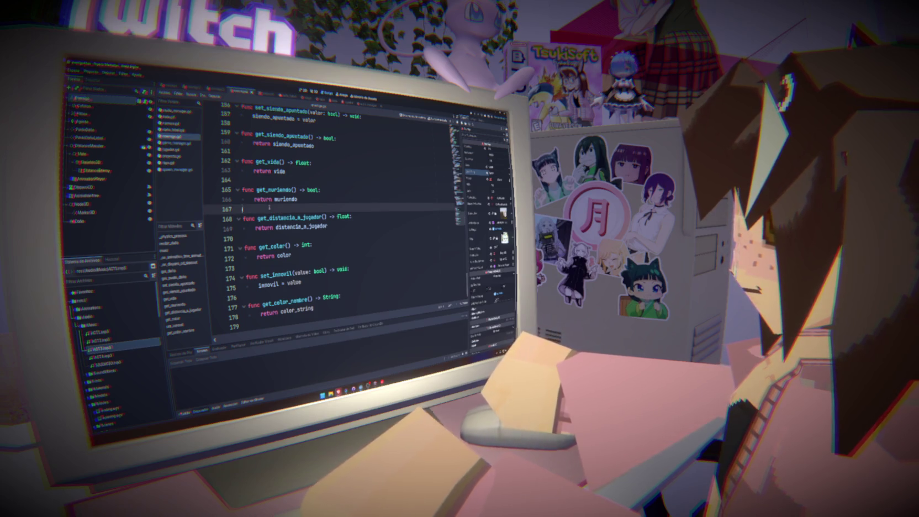
{"action": "left_click", "coordinate": [273, 180]}
{"action": "left_click", "coordinate": [272, 209]}
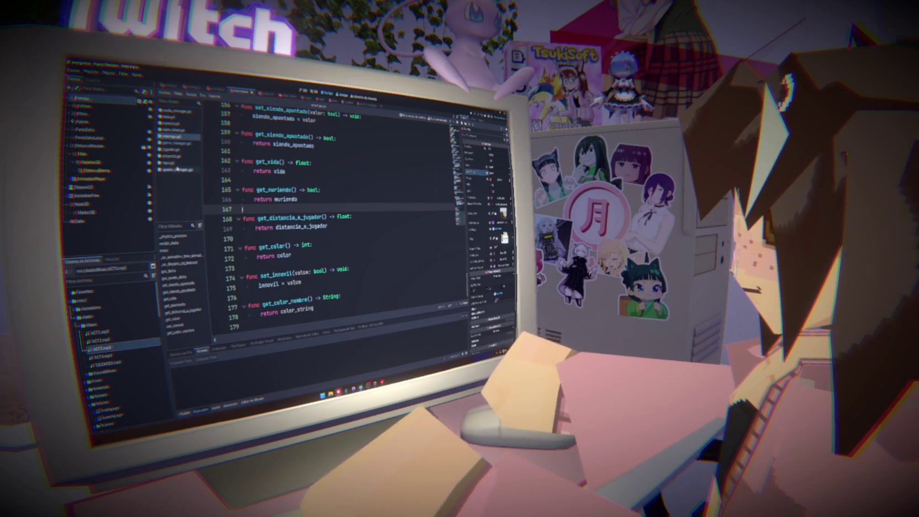
{"action": "left_click", "coordinate": [177, 169]}
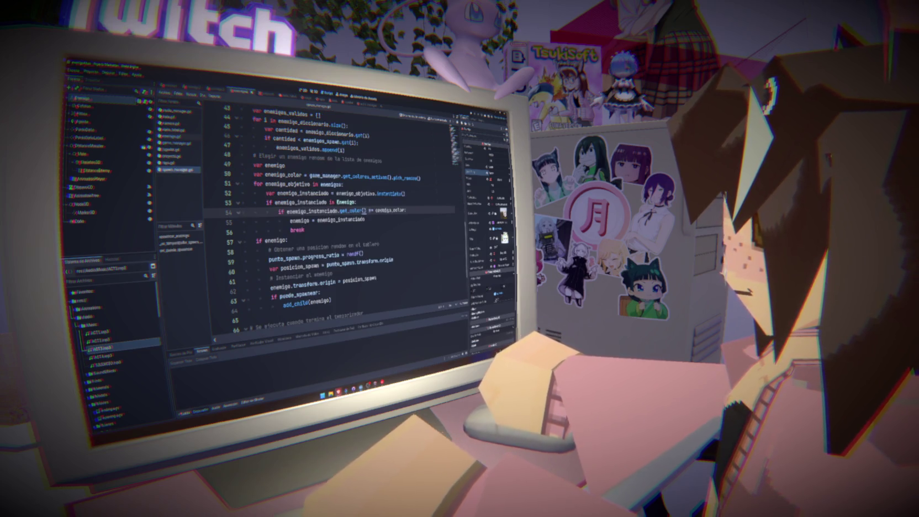
Step: Paste get_color_nombre from enemigo.gd into line 54 of spawn_manager.gd and run the game
{"action": "left_click", "coordinate": [172, 135]}
{"action": "double_click", "coordinate": [289, 304]}
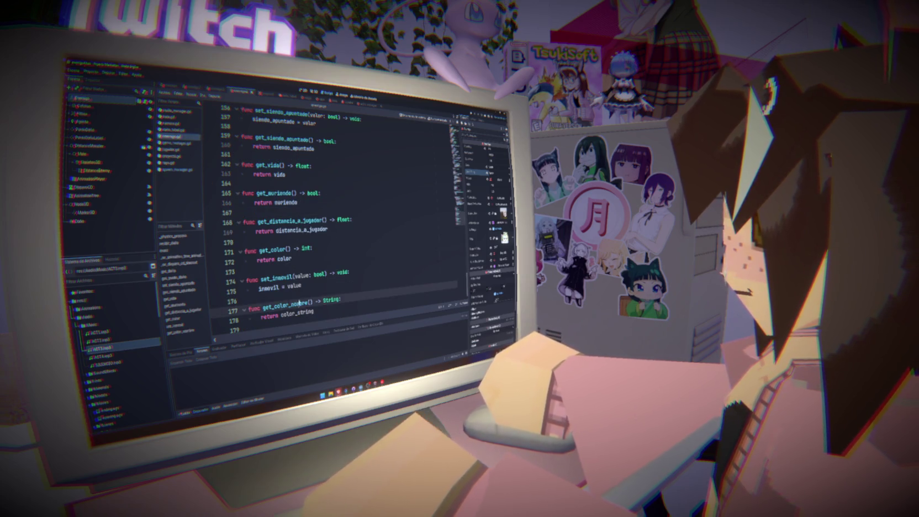
{"action": "left_click", "coordinate": [179, 170]}
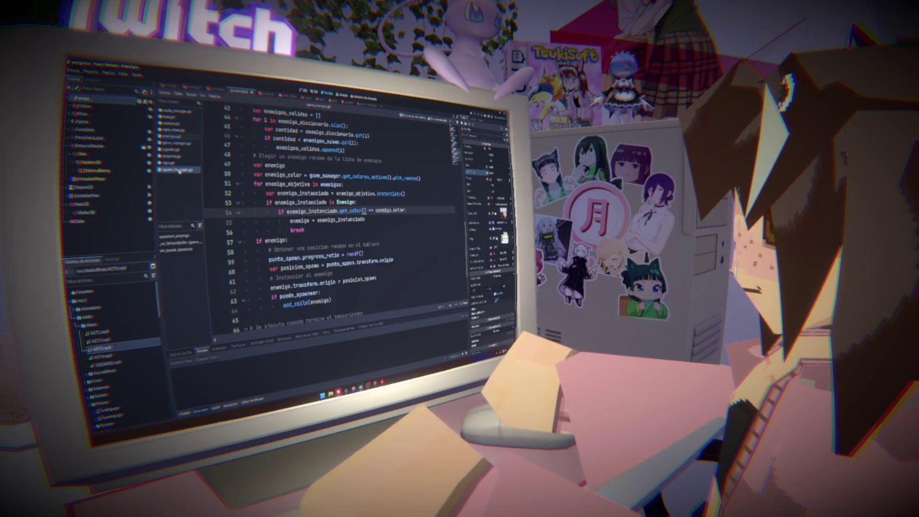
{"action": "type", "text": "_nombre"}
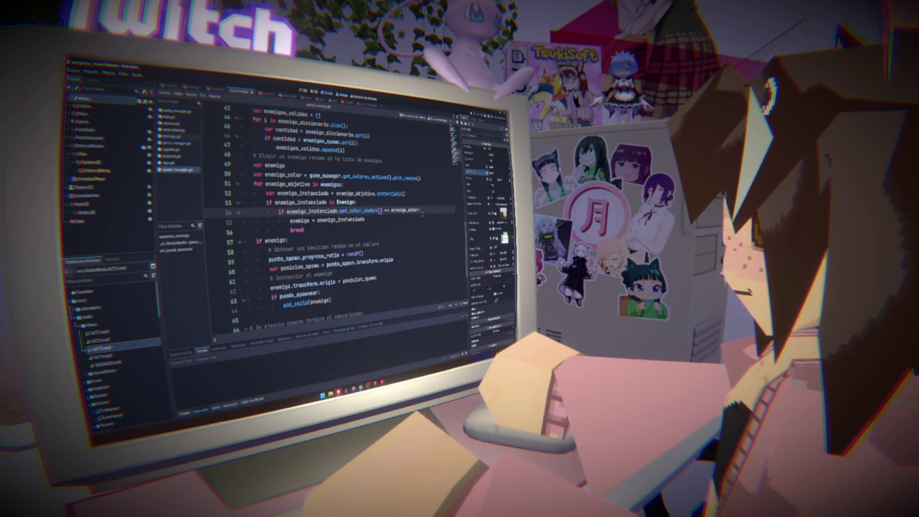
{"action": "key", "text": "F5"}
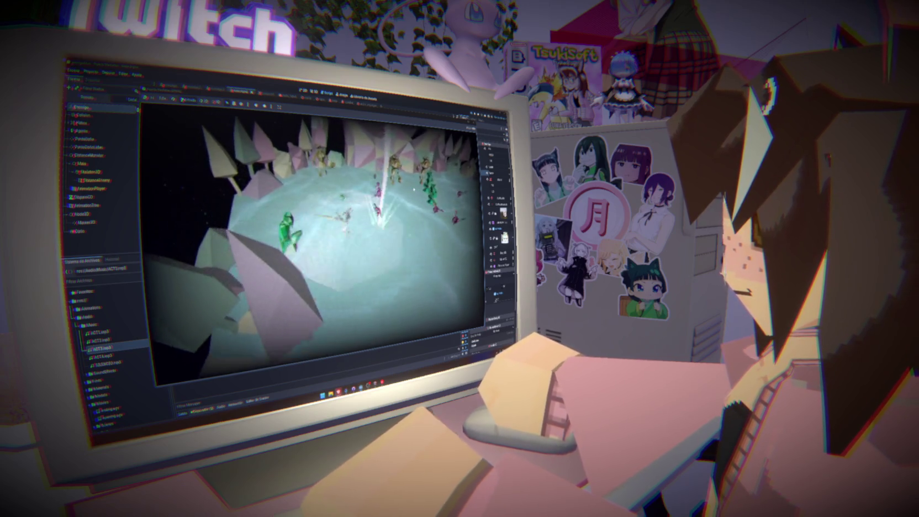
Step: Stop the game and look over the line 48 random-enemy comment in spawn_manager.gd
{"action": "key", "text": "F8"}
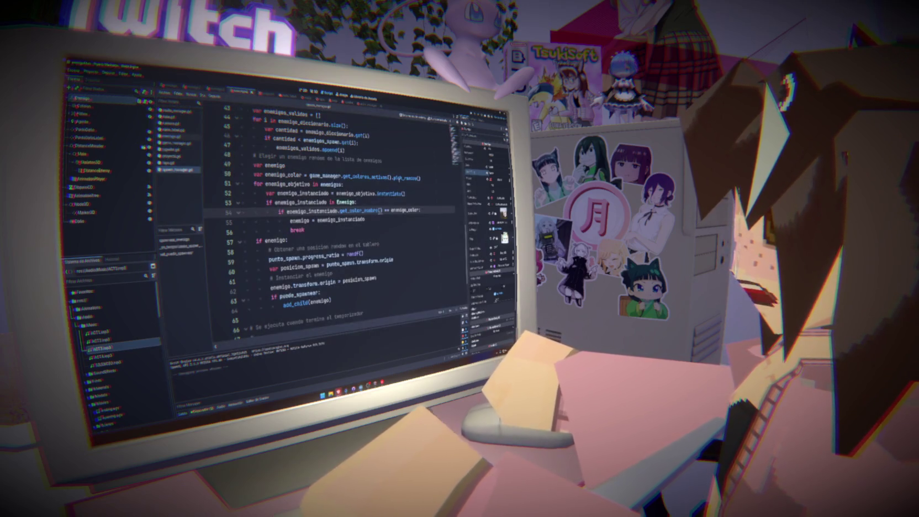
{"action": "left_click", "coordinate": [389, 202]}
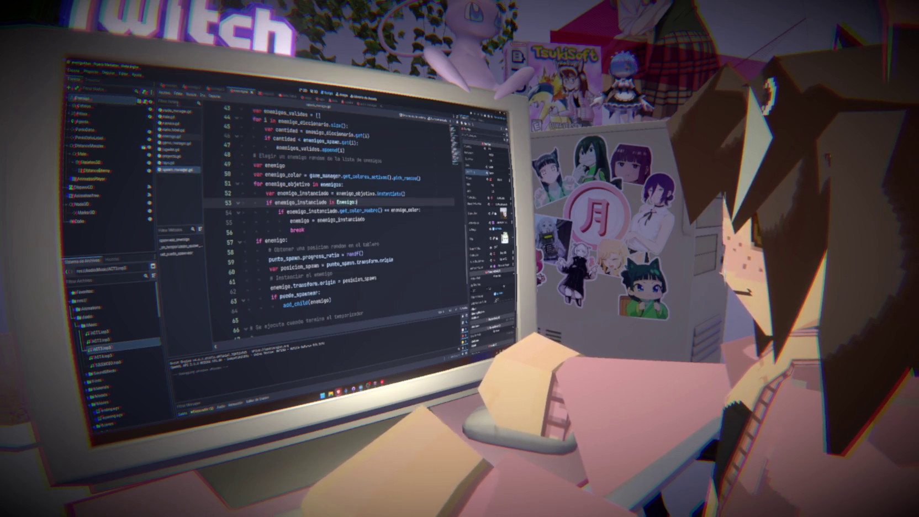
{"action": "left_click", "coordinate": [300, 97]}
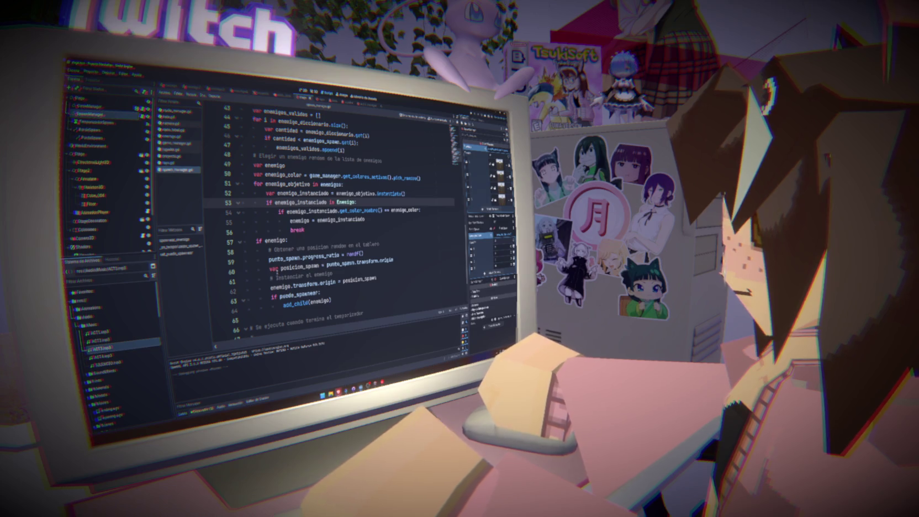
{"action": "scroll", "coordinate": [331, 221], "scroll_direction": "up", "scroll_amount": 3}
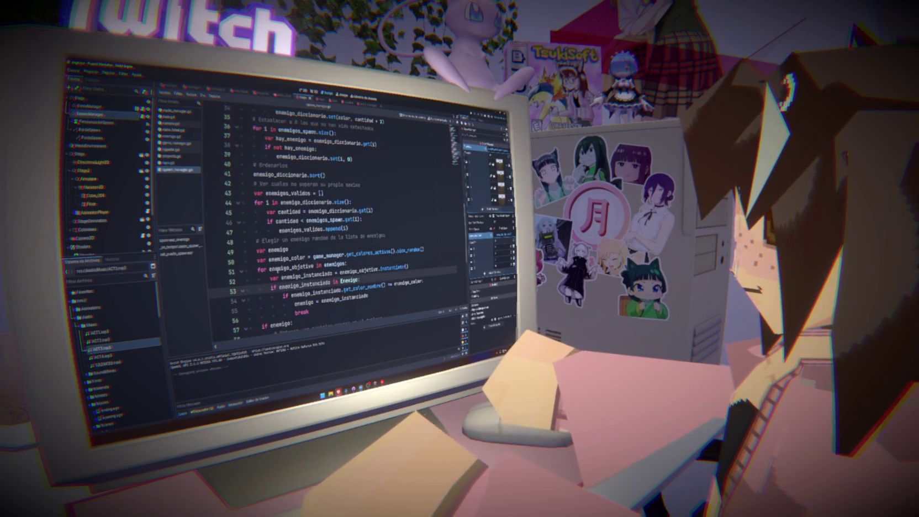
{"action": "left_click_drag", "start_coordinate": [256, 242], "coordinate": [389, 233]}
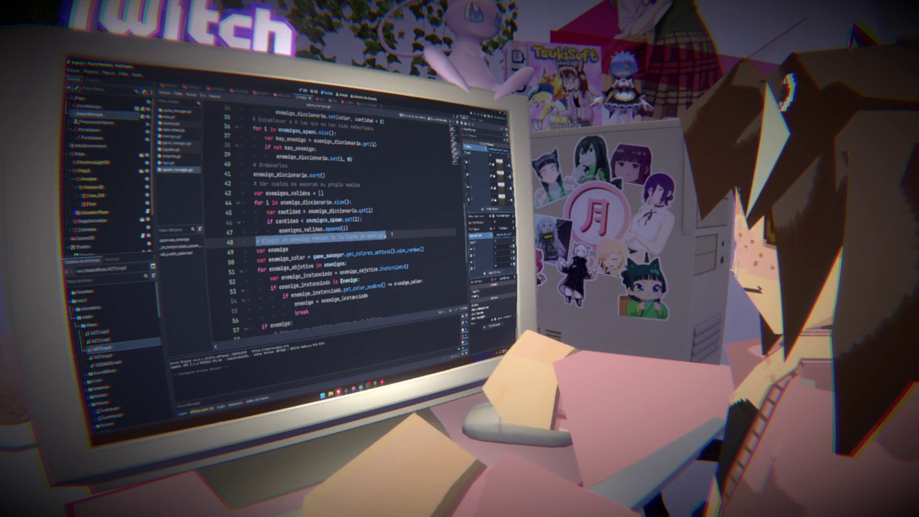
{"action": "left_click", "coordinate": [255, 242]}
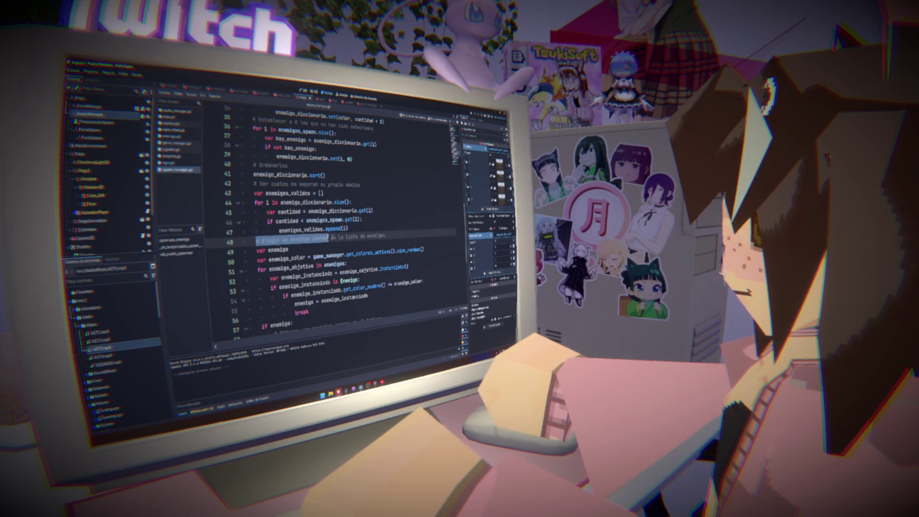
Step: Review the enemy-counting code on lines 19–24 of spawnear_enemigo
{"action": "scroll", "coordinate": [384, 251], "scroll_direction": "up", "scroll_amount": 8}
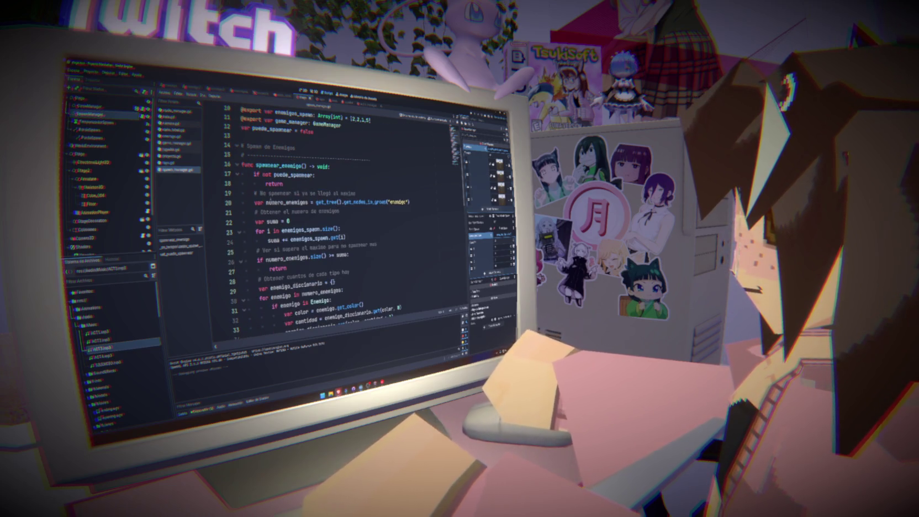
{"action": "mouse_move", "coordinate": [256, 194]}
{"action": "left_mouse_down"}
{"action": "mouse_move", "coordinate": [357, 194]}
{"action": "mouse_move", "coordinate": [343, 223]}
{"action": "mouse_move", "coordinate": [377, 243]}
{"action": "left_mouse_up"}
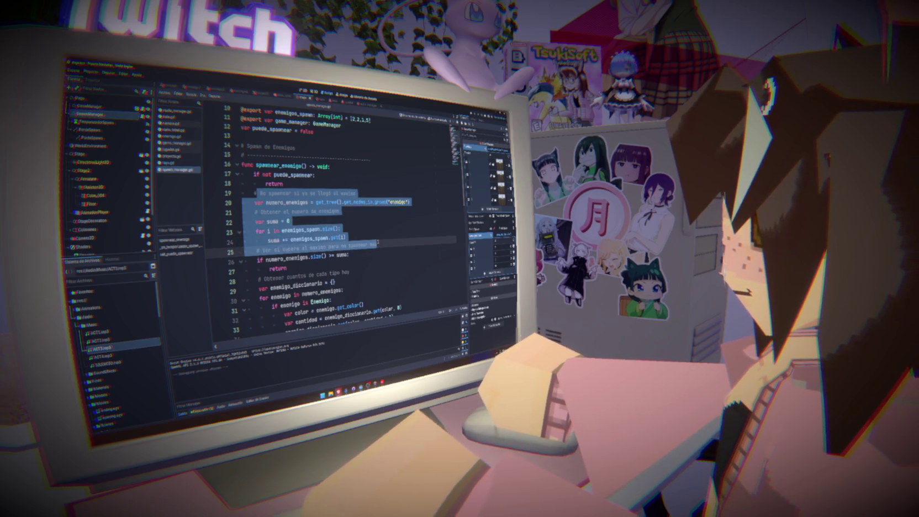
{"action": "left_click", "coordinate": [395, 237]}
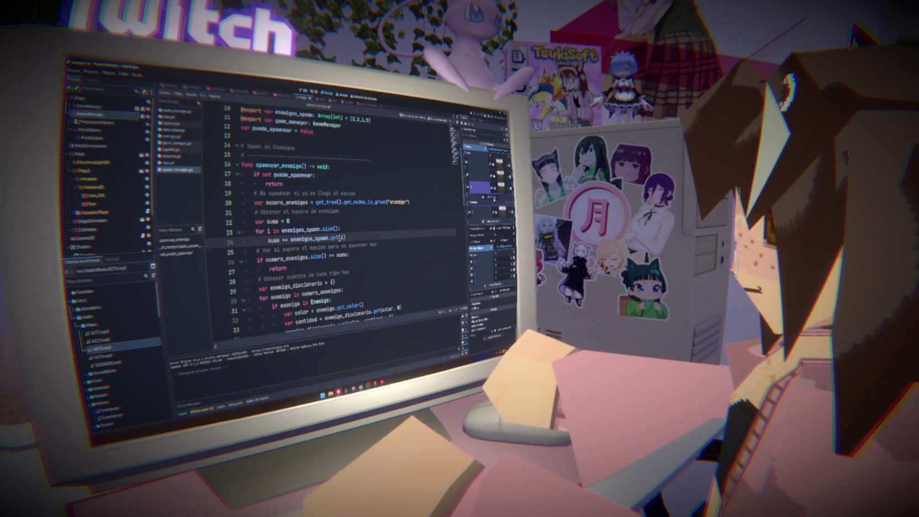
{"action": "left_click", "coordinate": [314, 91]}
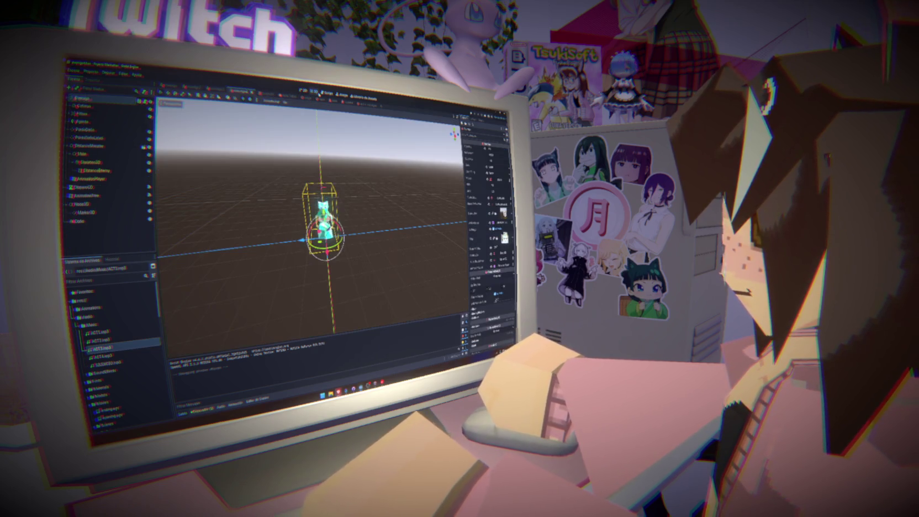
{"action": "left_click", "coordinate": [328, 91]}
{"action": "left_click", "coordinate": [306, 97]}
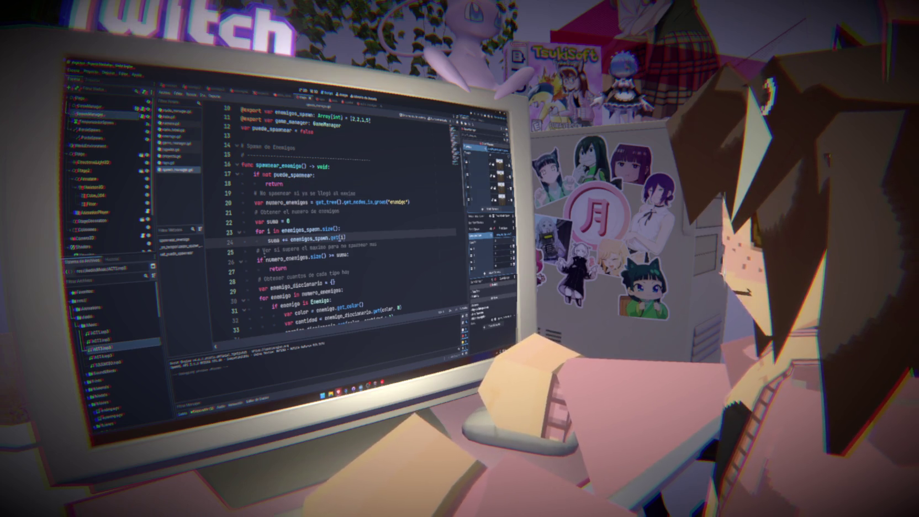
{"action": "mouse_move", "coordinate": [260, 278]}
{"action": "left_mouse_down"}
{"action": "mouse_move", "coordinate": [331, 281]}
{"action": "mouse_move", "coordinate": [348, 309]}
{"action": "mouse_move", "coordinate": [349, 221]}
{"action": "left_mouse_up"}
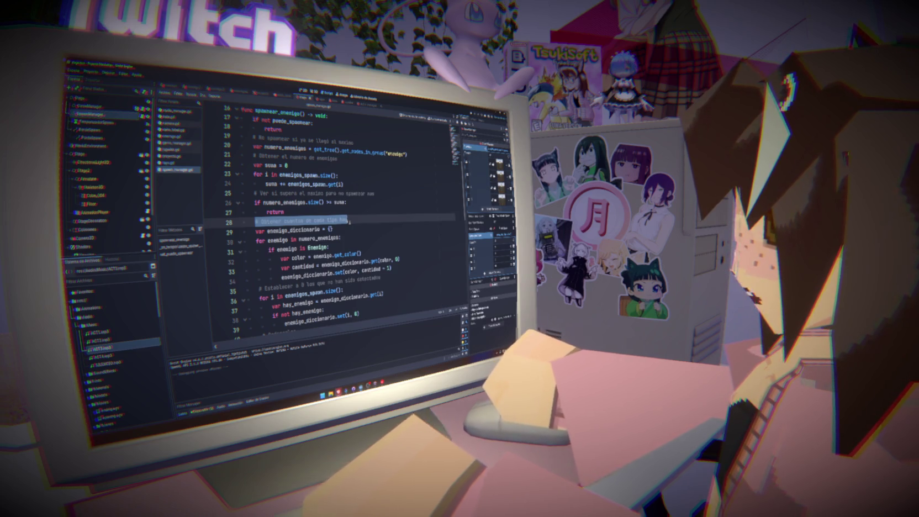
{"action": "left_click", "coordinate": [257, 220]}
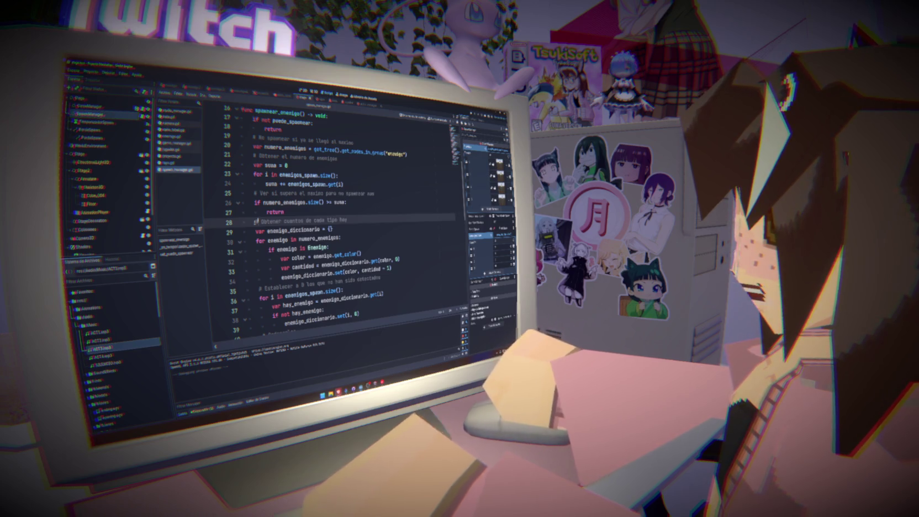
{"action": "left_click_drag", "start_coordinate": [256, 220], "coordinate": [332, 228]}
{"action": "left_click", "coordinate": [301, 220]}
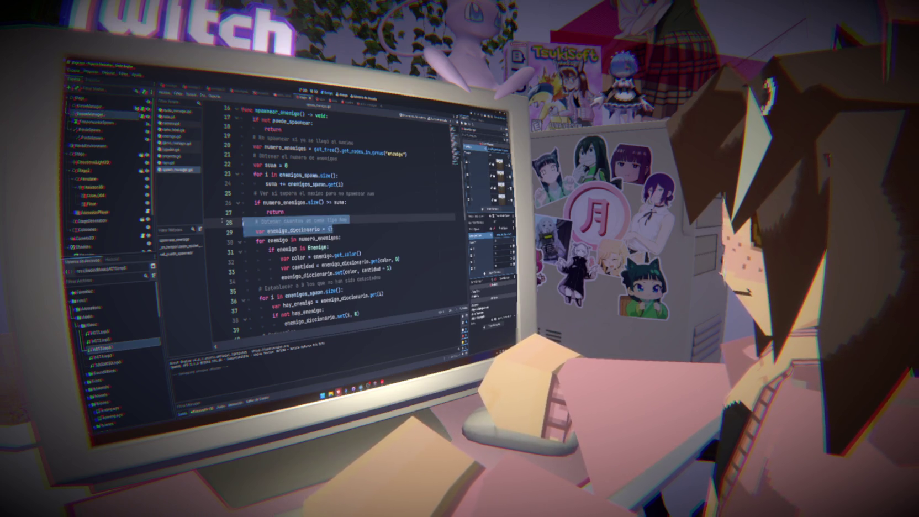
{"action": "left_click_drag", "start_coordinate": [255, 220], "coordinate": [351, 236]}
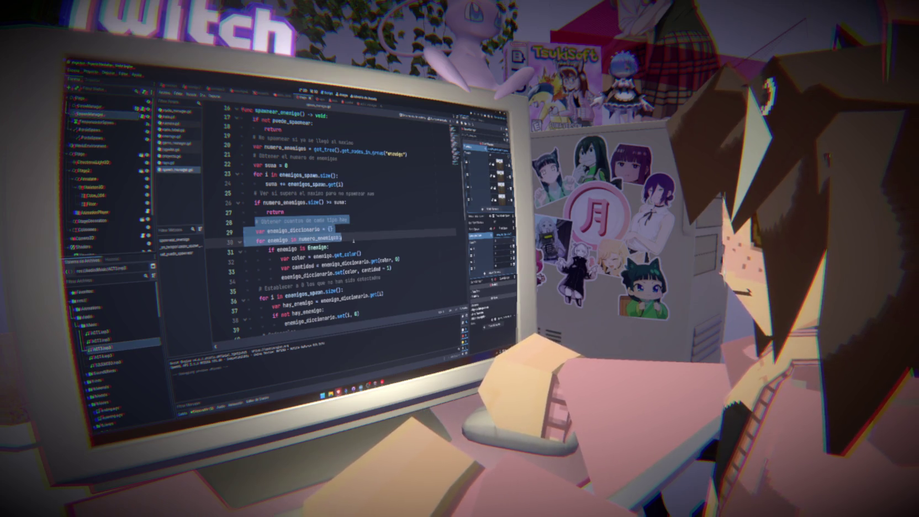
{"action": "double_click", "coordinate": [278, 240]}
{"action": "scroll", "coordinate": [278, 240], "scroll_direction": "down", "scroll_amount": 1}
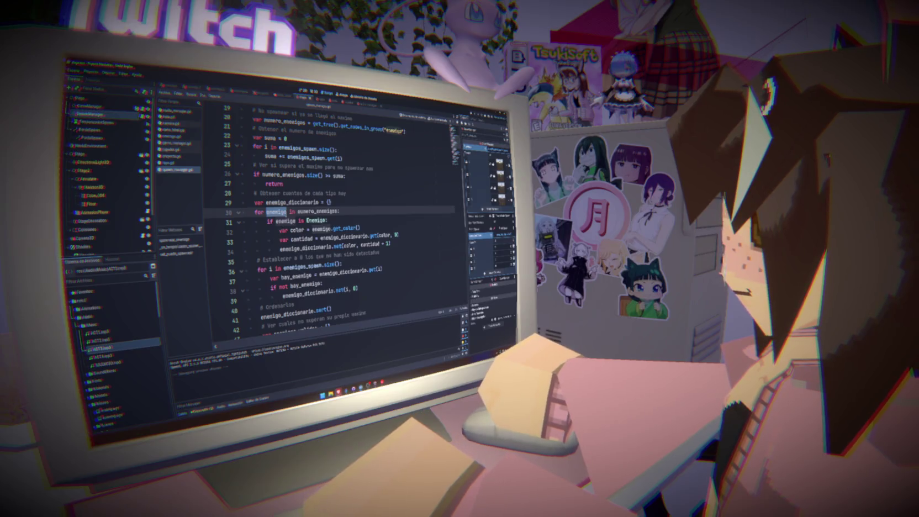
{"action": "double_click", "coordinate": [286, 220]}
{"action": "double_click", "coordinate": [322, 228]}
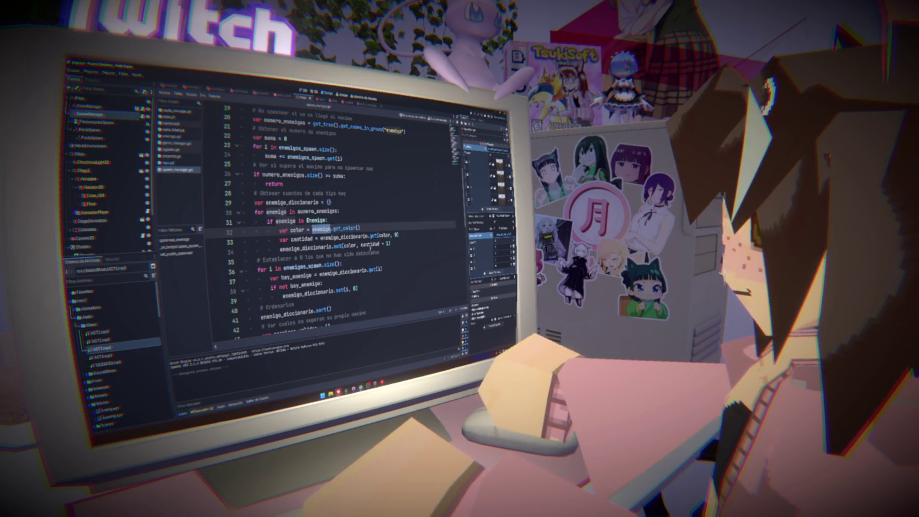
{"action": "scroll", "coordinate": [345, 202], "scroll_direction": "down", "scroll_amount": 4}
{"action": "double_click", "coordinate": [280, 202]}
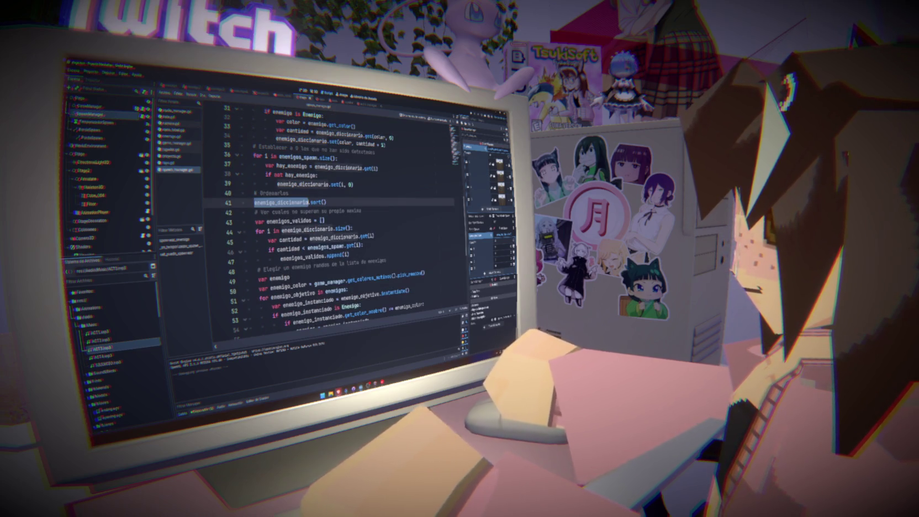
{"action": "double_click", "coordinate": [287, 220]}
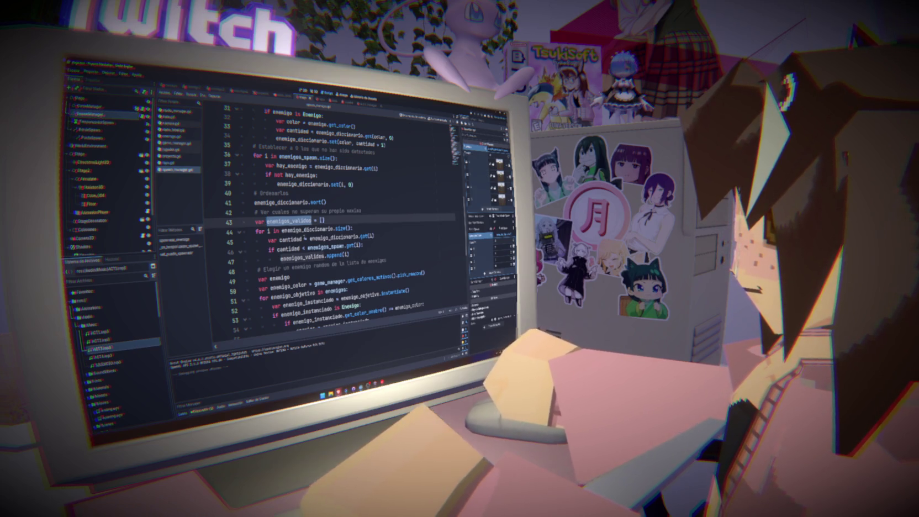
{"action": "double_click", "coordinate": [311, 252]}
{"action": "scroll", "coordinate": [311, 252], "scroll_direction": "down", "scroll_amount": 6}
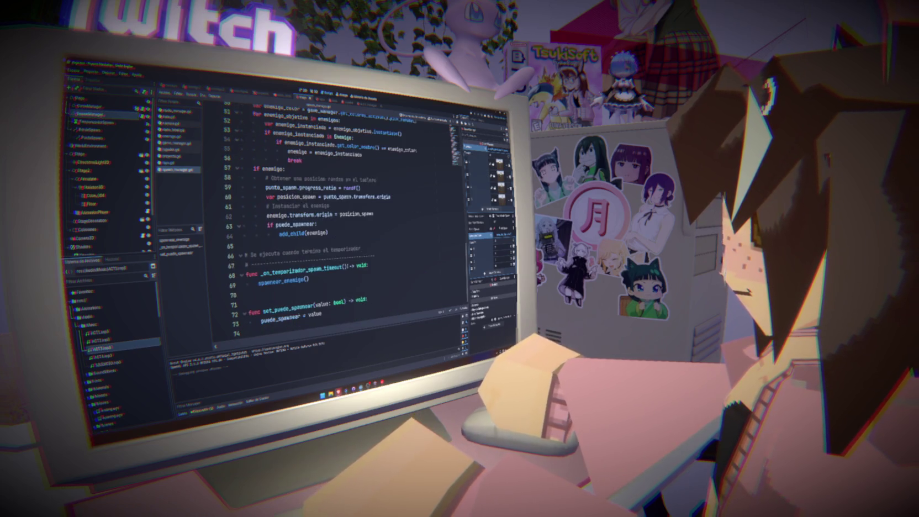
{"action": "scroll", "coordinate": [331, 221], "scroll_direction": "up", "scroll_amount": 5}
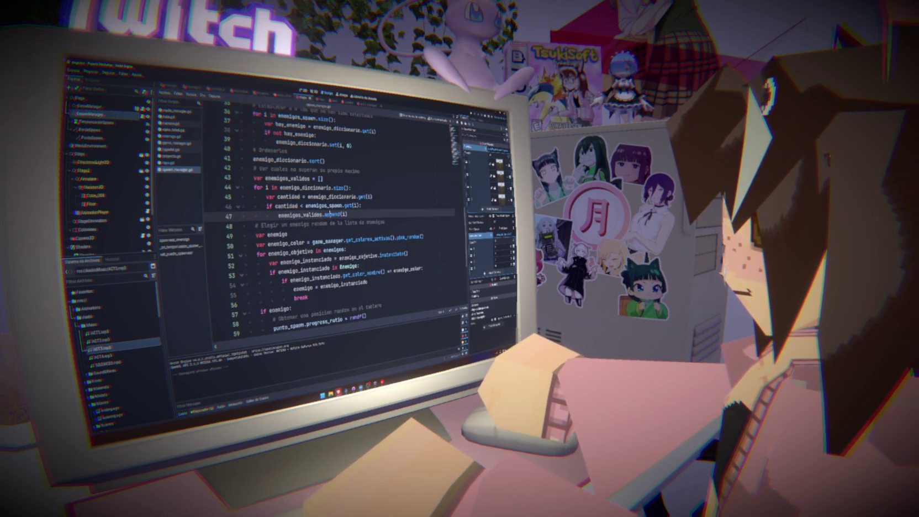
{"action": "mouse_move", "coordinate": [318, 216]}
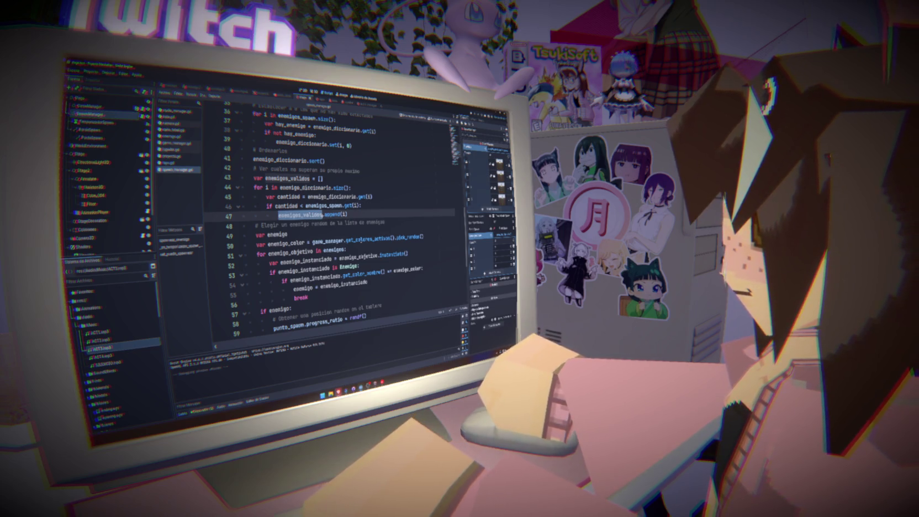
{"action": "mouse_move", "coordinate": [386, 238]}
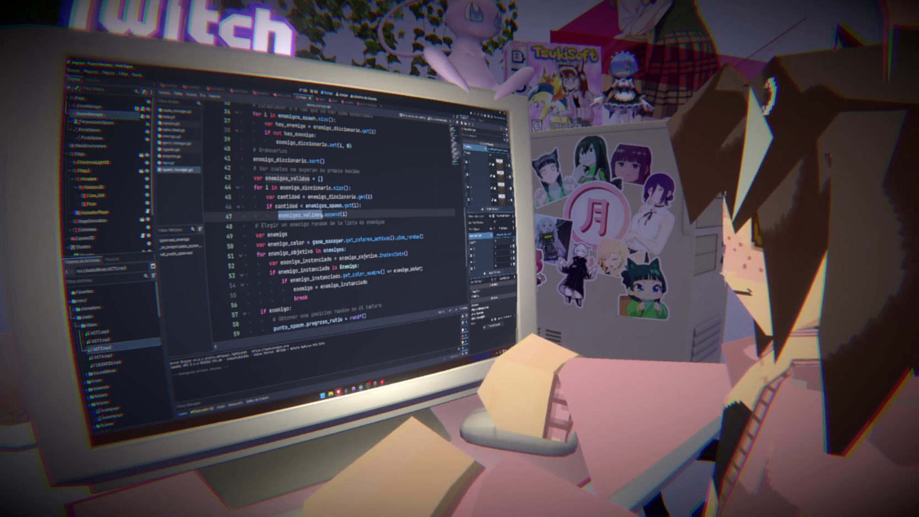
Step: Start the loop condition on line 53 with enemigo_instanciado.get_color()
{"action": "type", "text": "r"}
{"action": "type", "text": ":"}
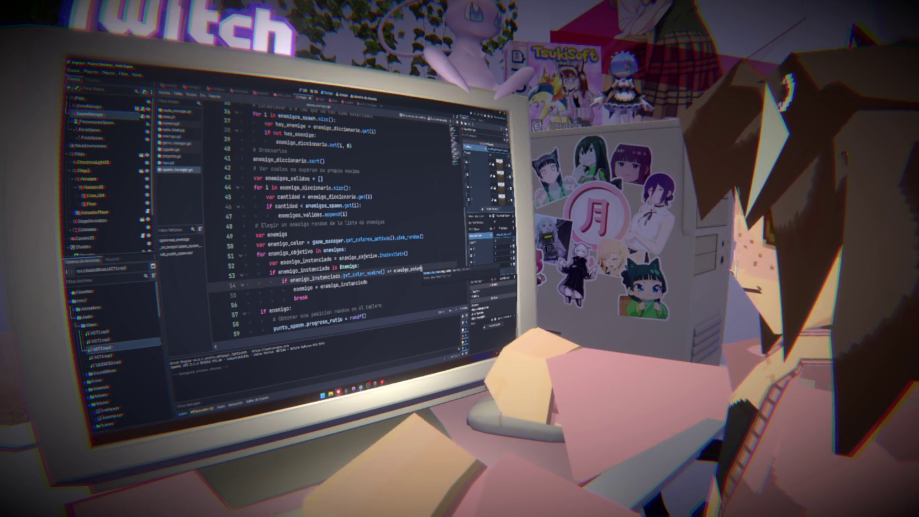
{"action": "key", "text": "BackSpace"}
{"action": "type", "text": "a"}
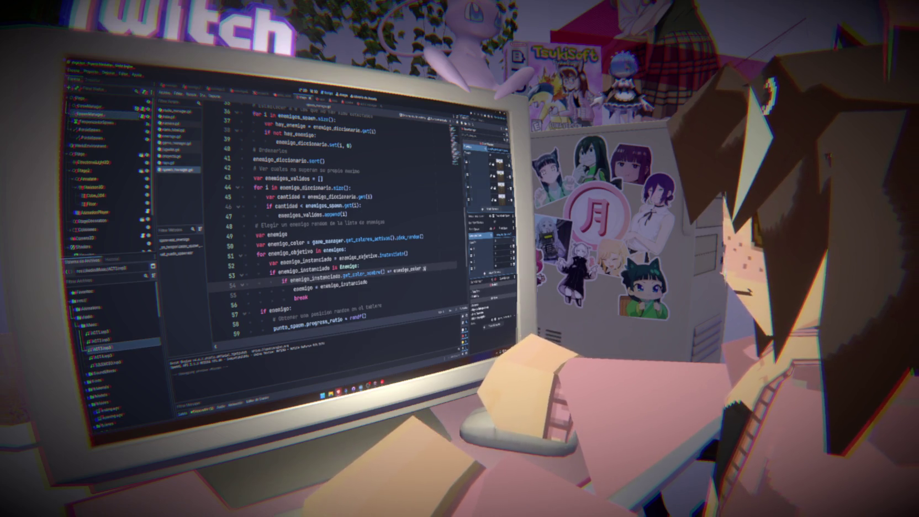
{"action": "type", "text": "nd enemigos_validos:"}
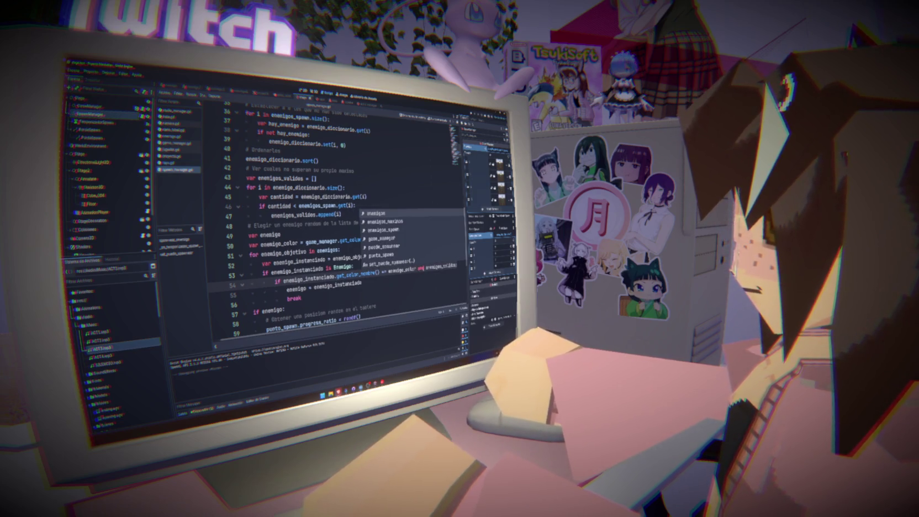
{"action": "key", "text": "BackSpace"}
{"action": "key", "text": "BackSpace"}
{"action": "key", "text": "BackSpace"}
{"action": "type", "text": "enemigo"}
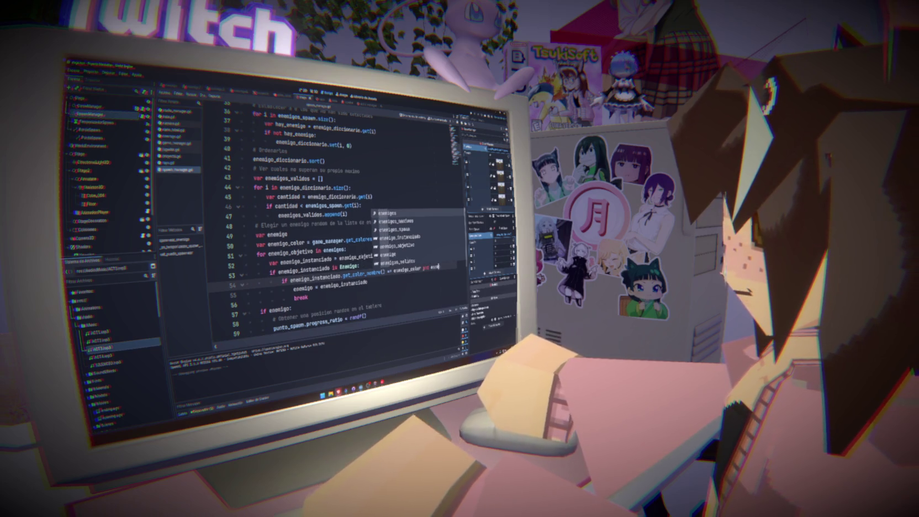
{"action": "type", "text": "_in"}
{"action": "key", "text": "Return"}
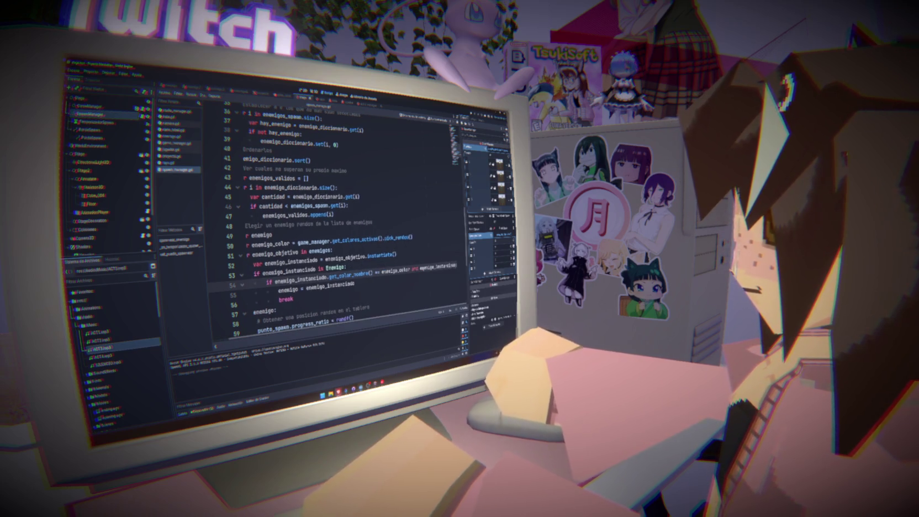
{"action": "type", "text": ".get_col"}
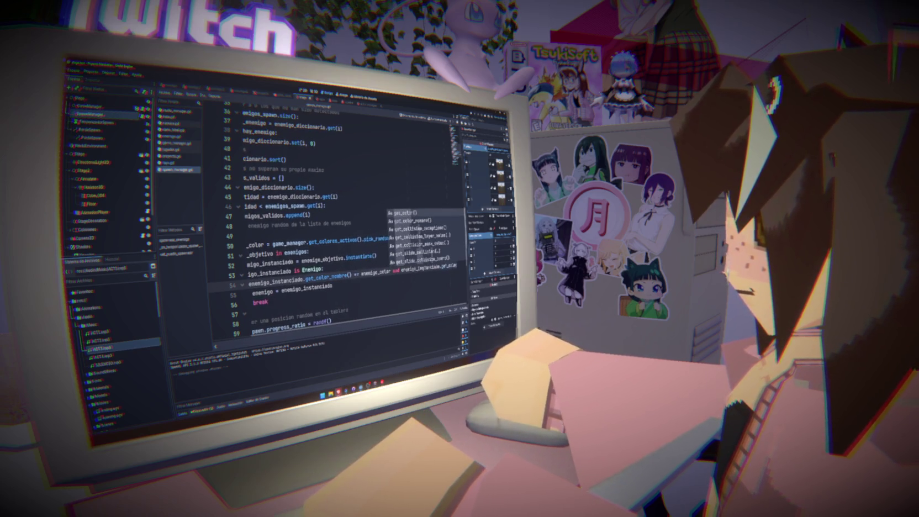
{"action": "key", "text": "Return"}
Step: Wrap the enemy colour in enemigos_validos.find(...) and save spawn_manager.gd
{"action": "type", "text": "=="}
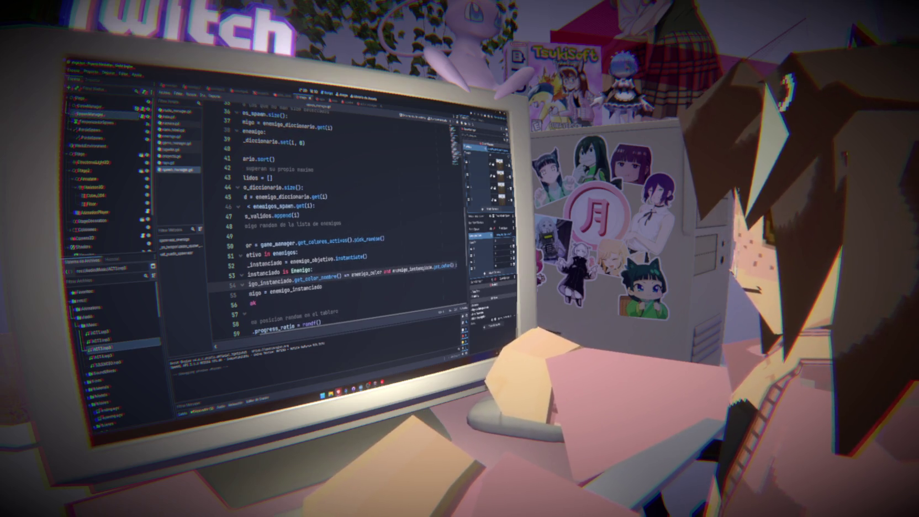
{"action": "type", "text": " en"}
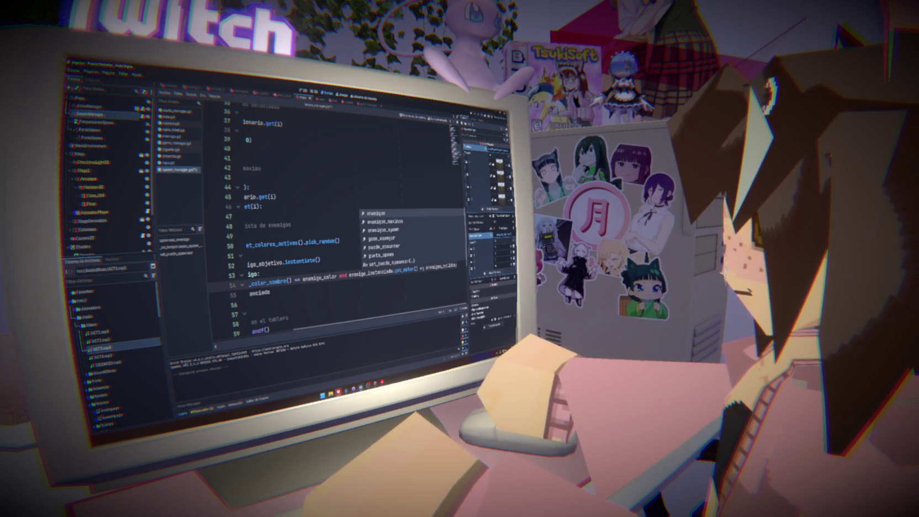
{"action": "key", "text": "BackSpace"}
{"action": "key", "text": "BackSpace"}
{"action": "key", "text": "BackSpace"}
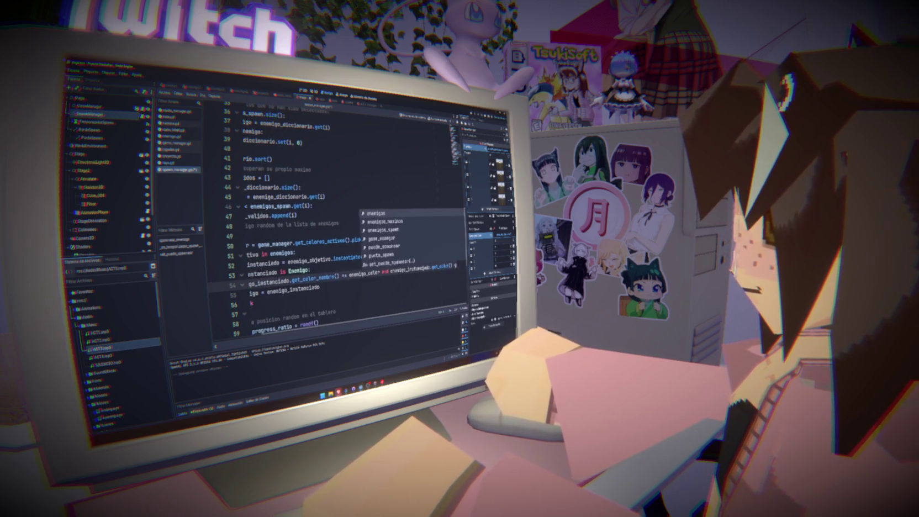
{"action": "type", "text": "r"}
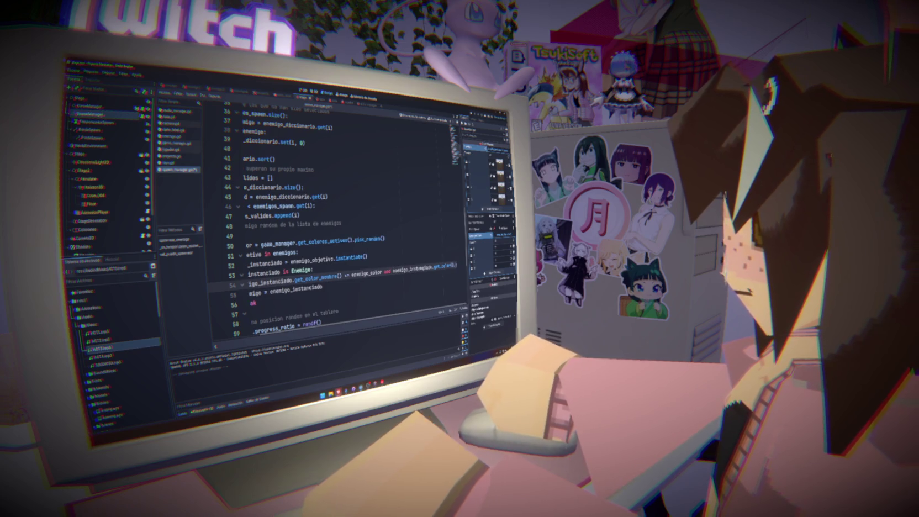
{"action": "key", "text": "BackSpace"}
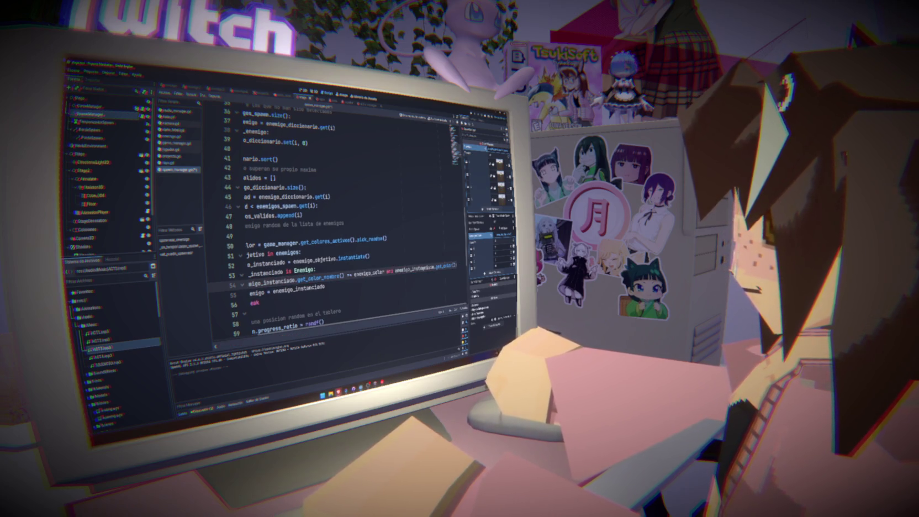
{"action": "type", "text": "s_validos. enemigo"}
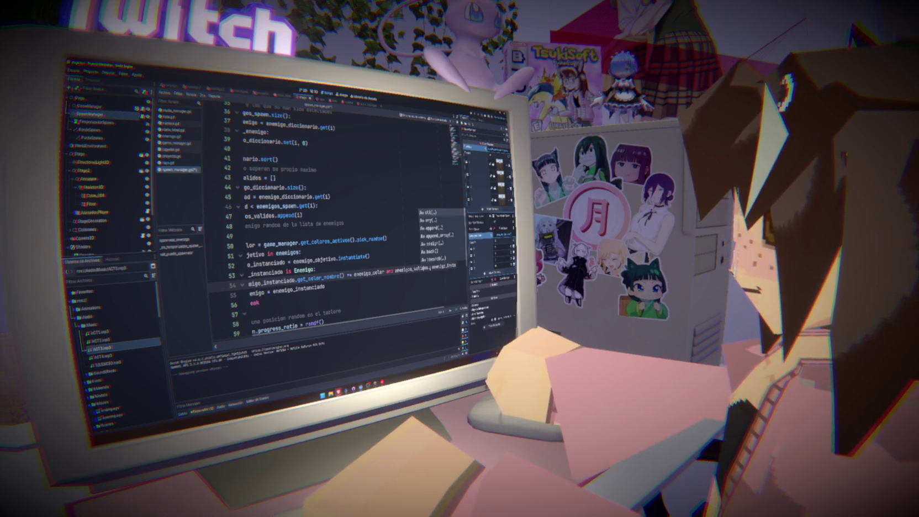
{"action": "type", "text": "find"}
{"action": "key", "text": "Return"}
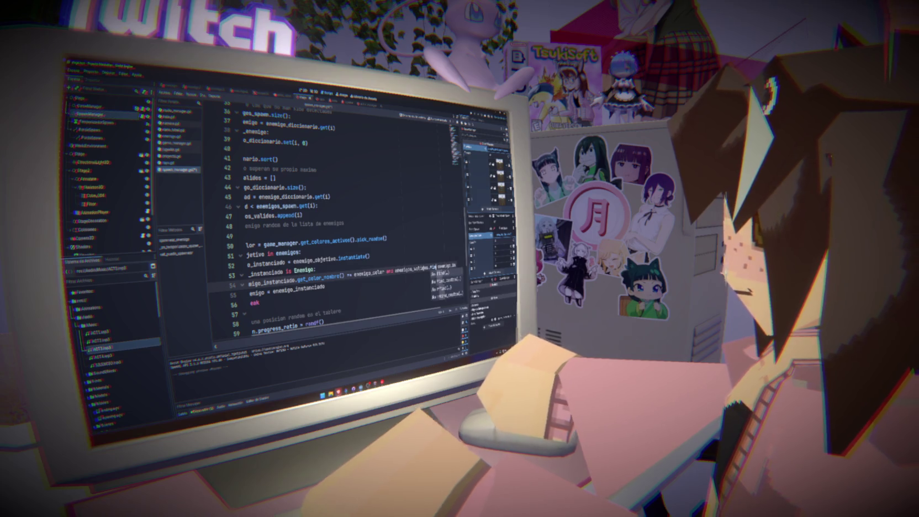
{"action": "type", "text": "enemigo_referencia"}
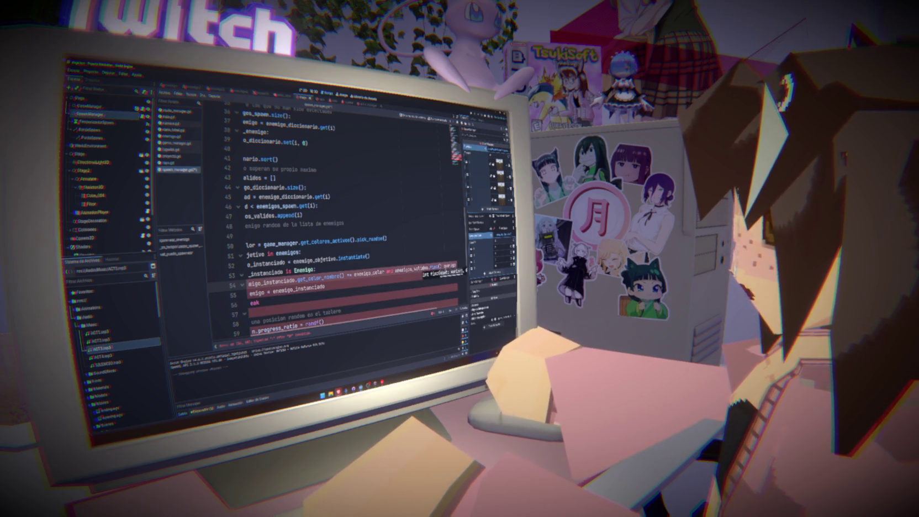
{"action": "key", "text": "ctrl+x"}
{"action": "key", "text": "Left"}
{"action": "key", "text": "Left"}
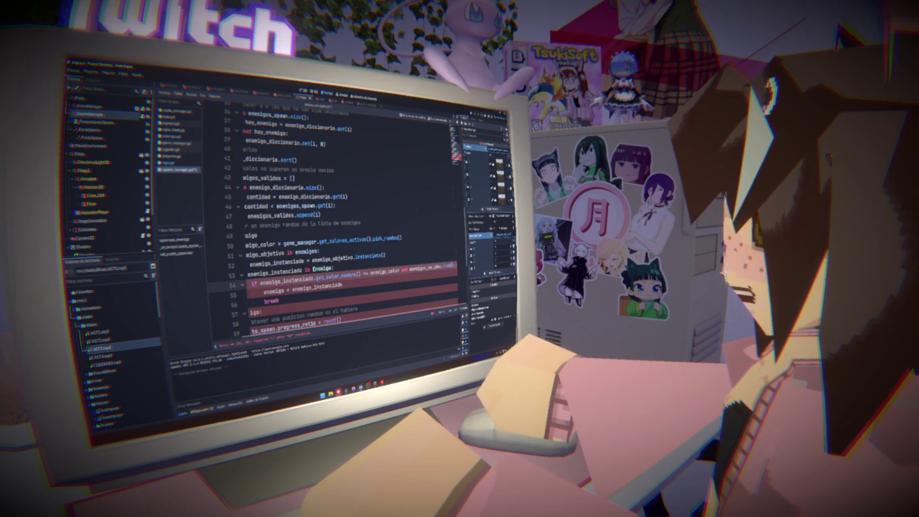
{"action": "key", "text": "ctrl+v"}
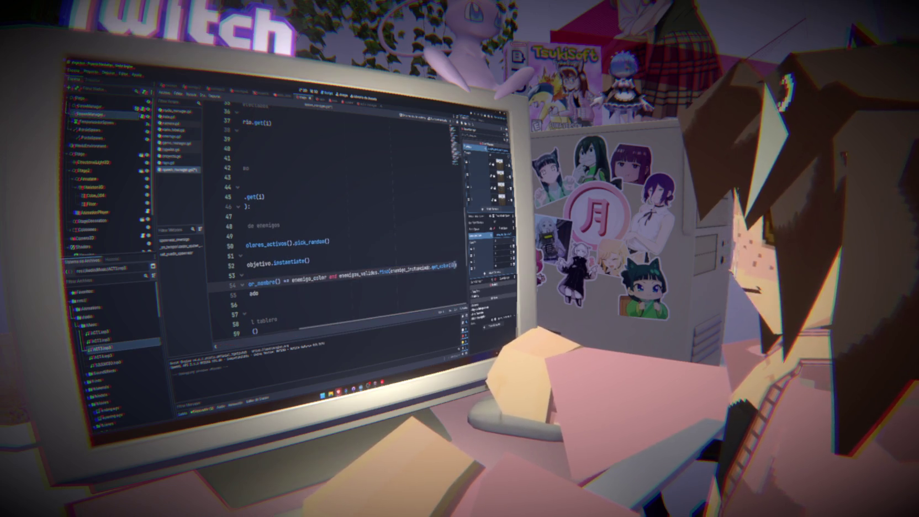
{"action": "key", "text": "ctrl+s"}
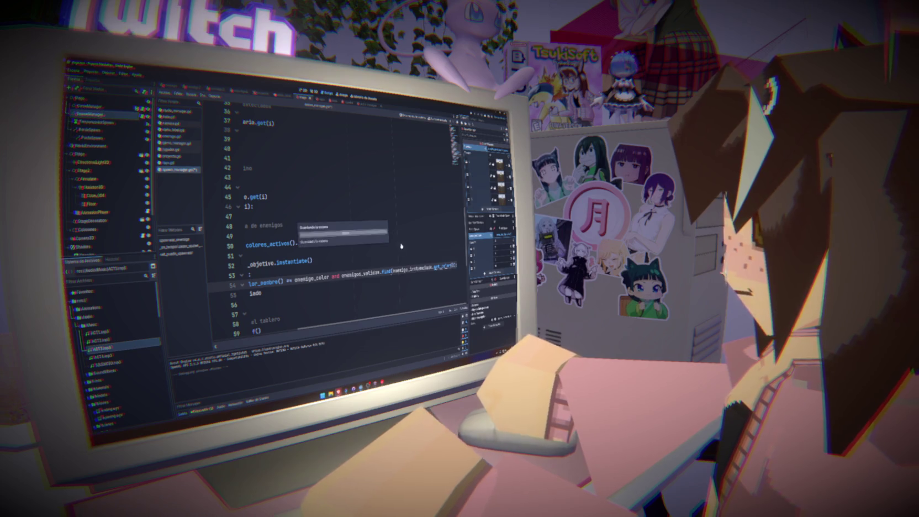
{"action": "type", "text": "pick_random("}
Step: Compare the find result against -1 in the condition
{"action": "mouse_move", "coordinate": [388, 265]}
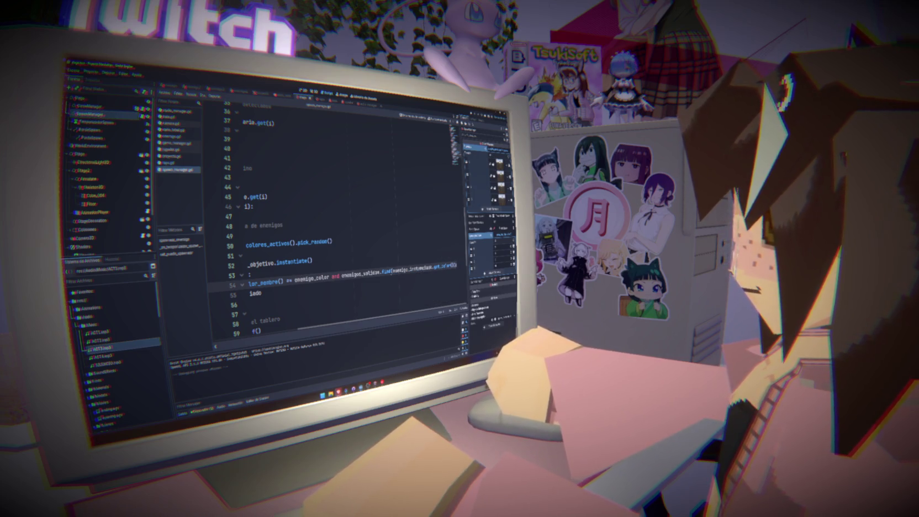
{"action": "type", "text": "e"}
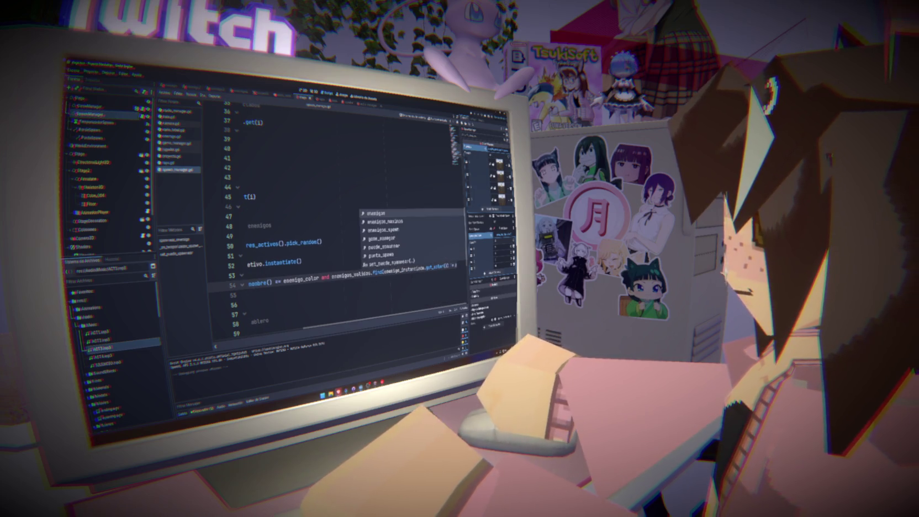
{"action": "key", "text": "BackSpace"}
{"action": "type", "text": "-1"}
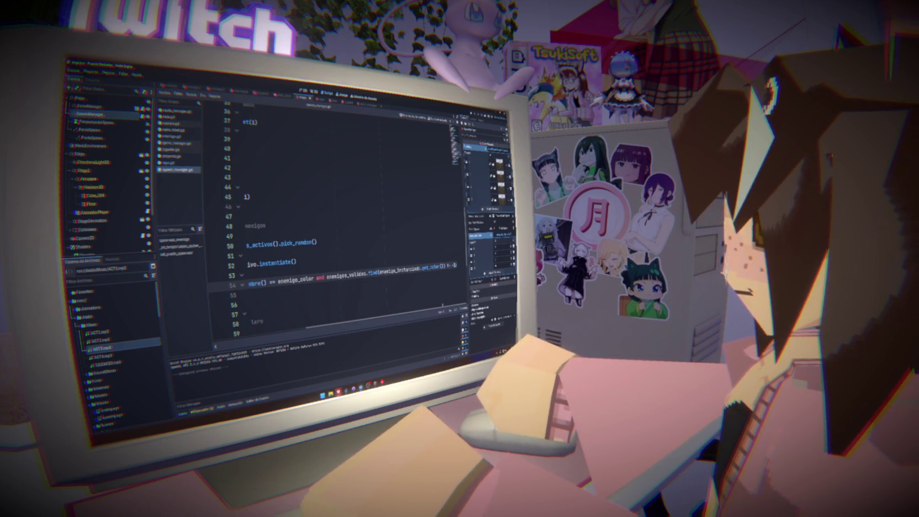
Step: Run the project with F5 to play-test the colour-based spawning
{"action": "key", "text": "F5"}
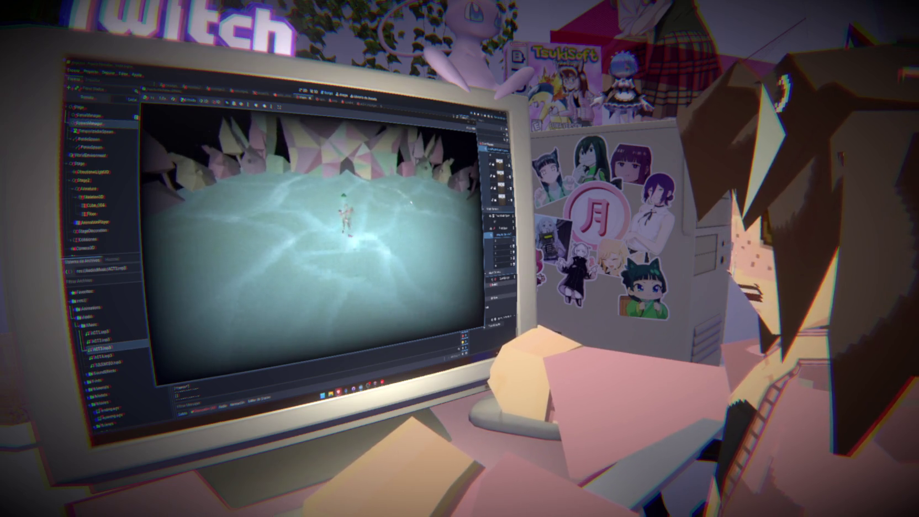
Step: Stop the game, jump to the reported error at line 50, and add 'if enemigo_color.size()' below it
{"action": "key", "text": "F8"}
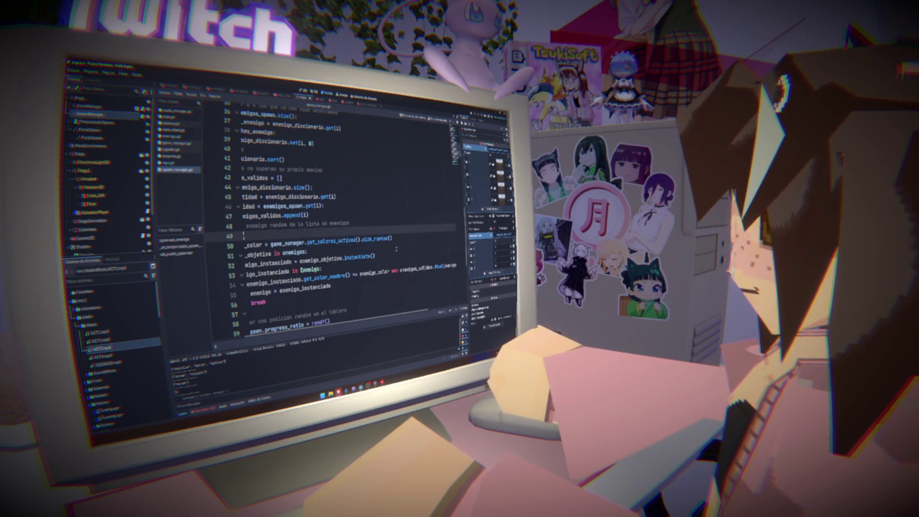
{"action": "left_click", "coordinate": [203, 409]}
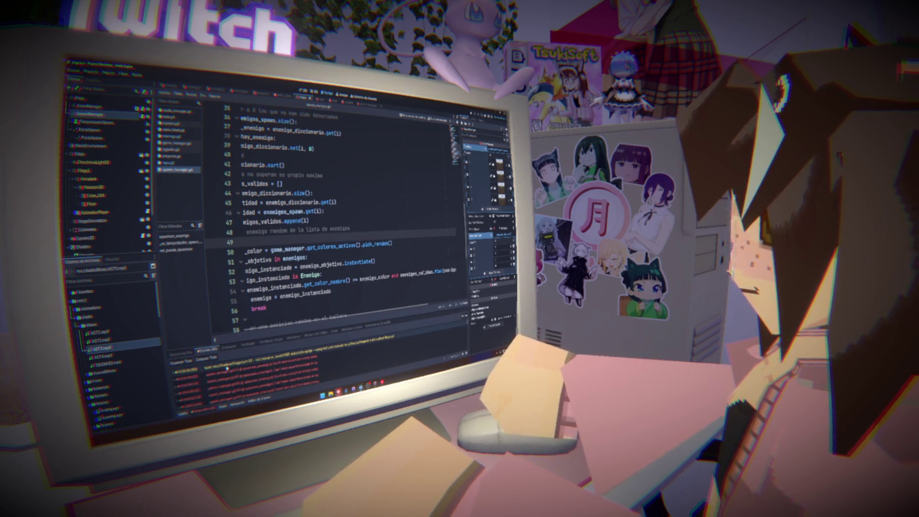
{"action": "left_click", "coordinate": [263, 369]}
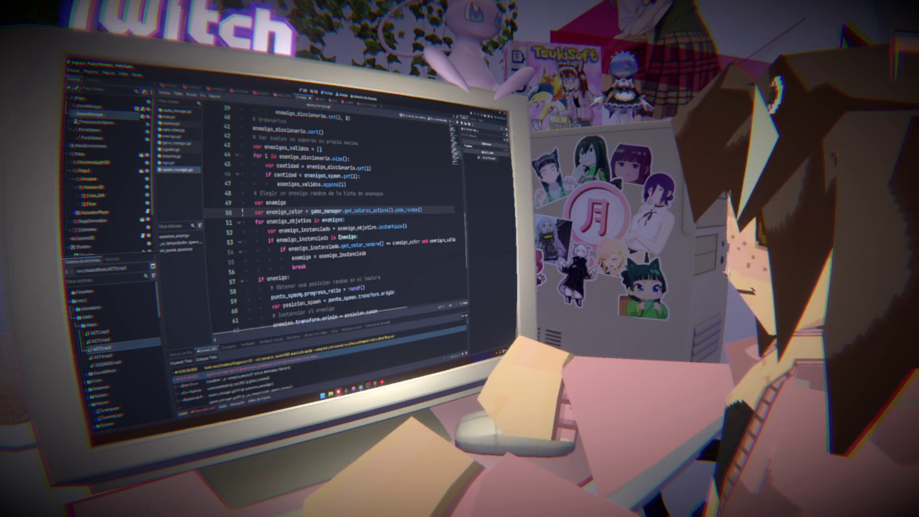
{"action": "left_click", "coordinate": [424, 211]}
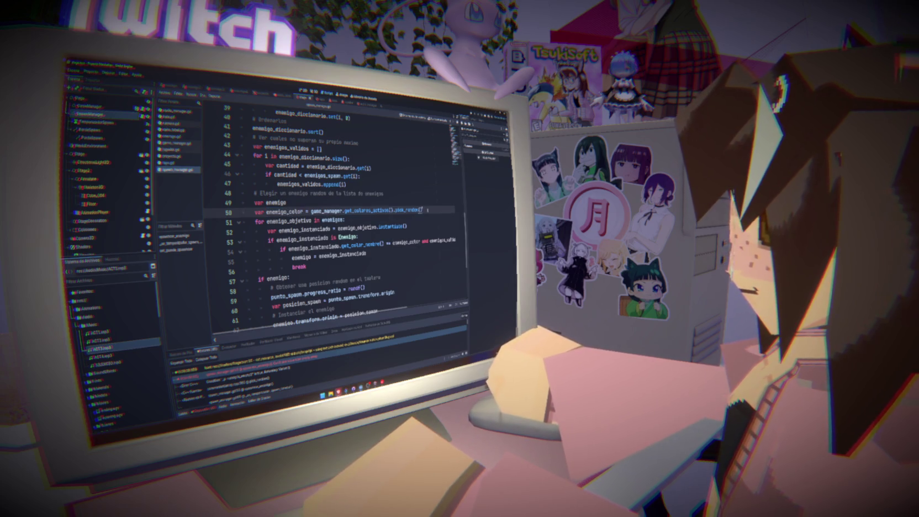
{"action": "key", "text": "Return"}
{"action": "type", "text": "if enemigo_color"}
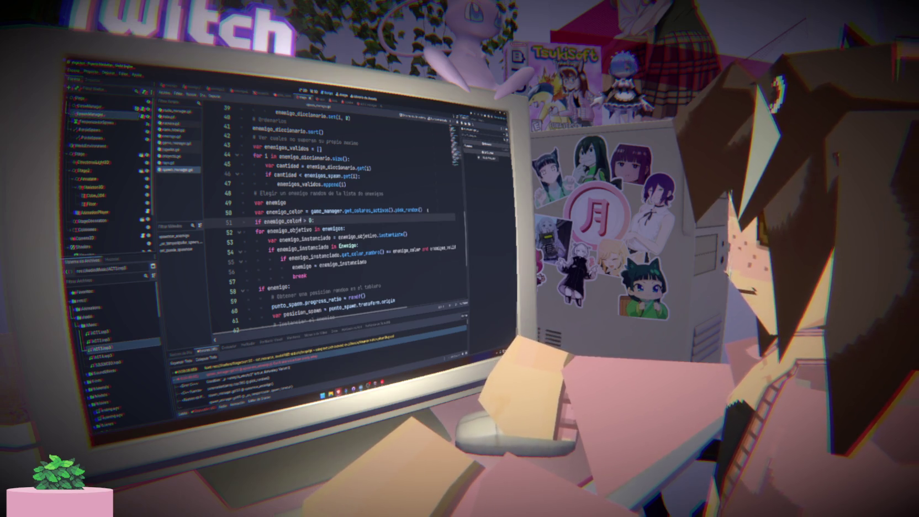
{"action": "type", "text": ".size"}
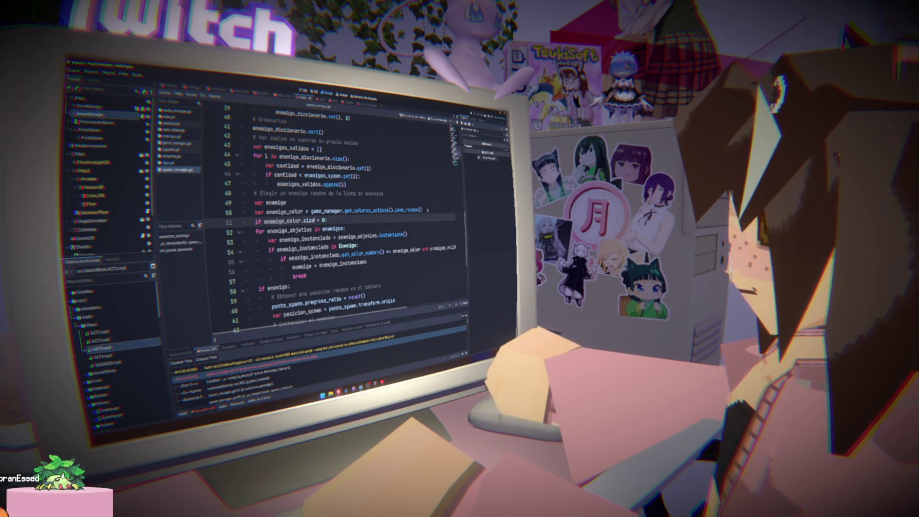
{"action": "type", "text": "()"}
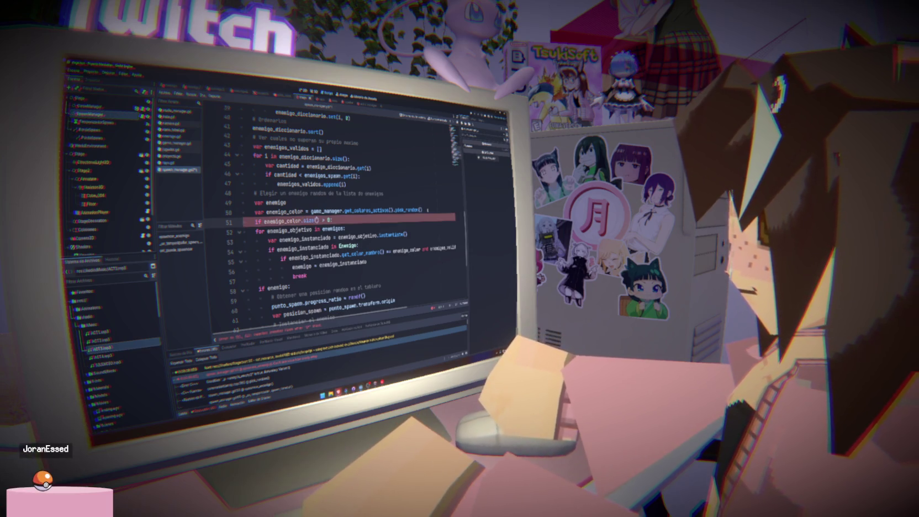
Step: Indent the enemy search loop under the new colour check and clear the error list
{"action": "left_click_drag", "start_coordinate": [307, 276], "coordinate": [245, 231]}
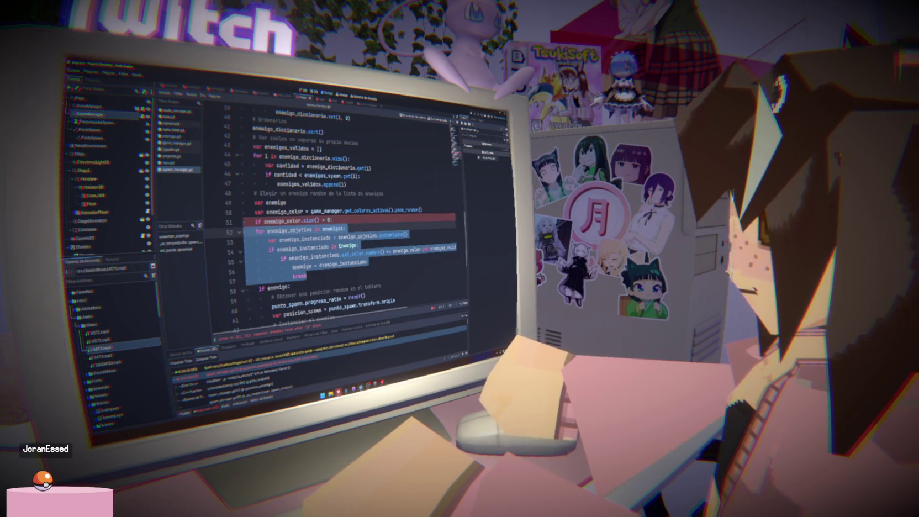
{"action": "scroll", "coordinate": [294, 293], "scroll_direction": "down", "scroll_amount": 3}
{"action": "left_click", "coordinate": [341, 264], "text": "shift"}
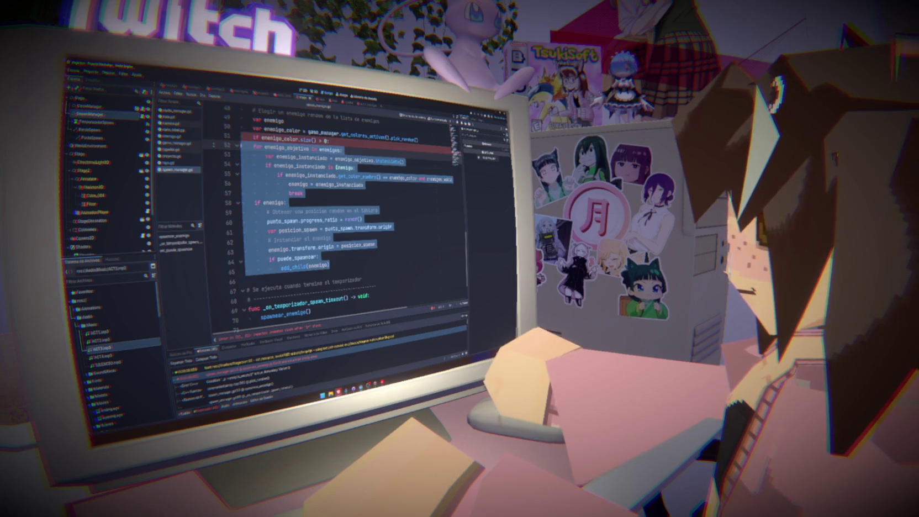
{"action": "key", "text": "Tab"}
{"action": "left_click", "coordinate": [313, 194]}
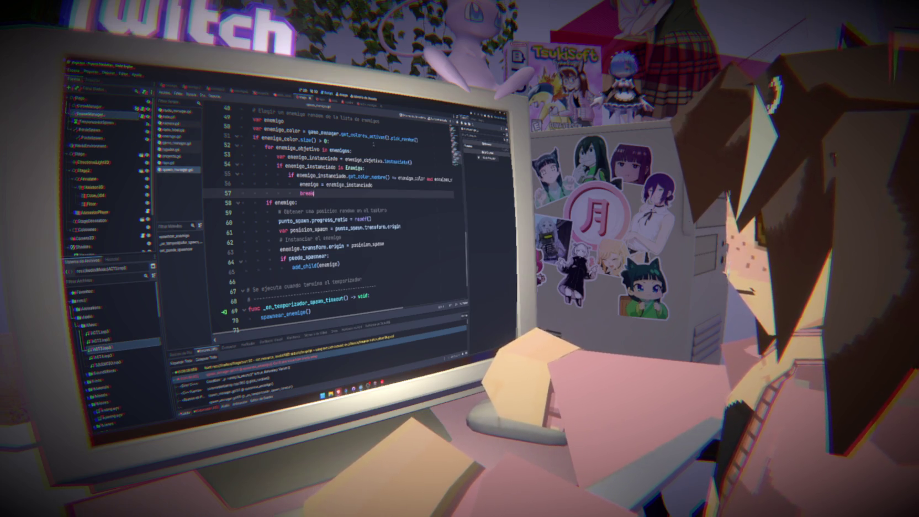
{"action": "left_click", "coordinate": [377, 151]}
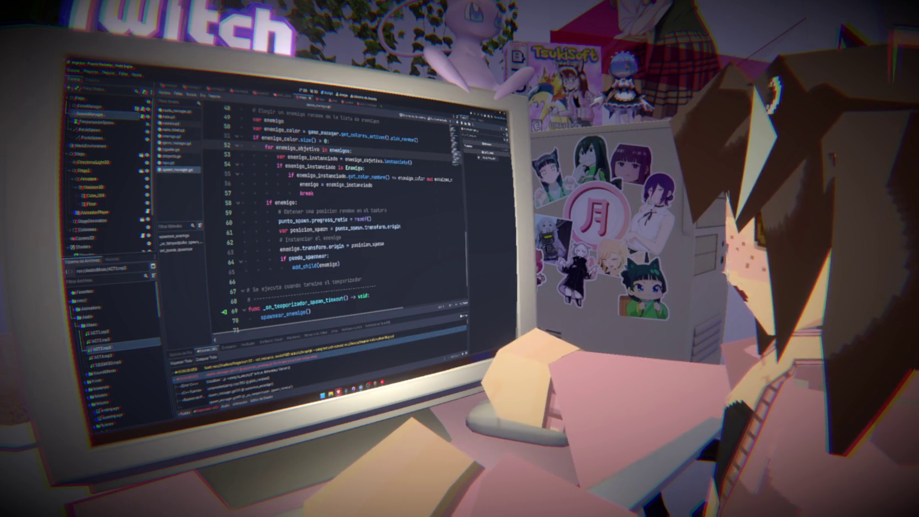
{"action": "left_click", "coordinate": [443, 310]}
{"action": "left_click_drag", "start_coordinate": [339, 265], "coordinate": [392, 240]}
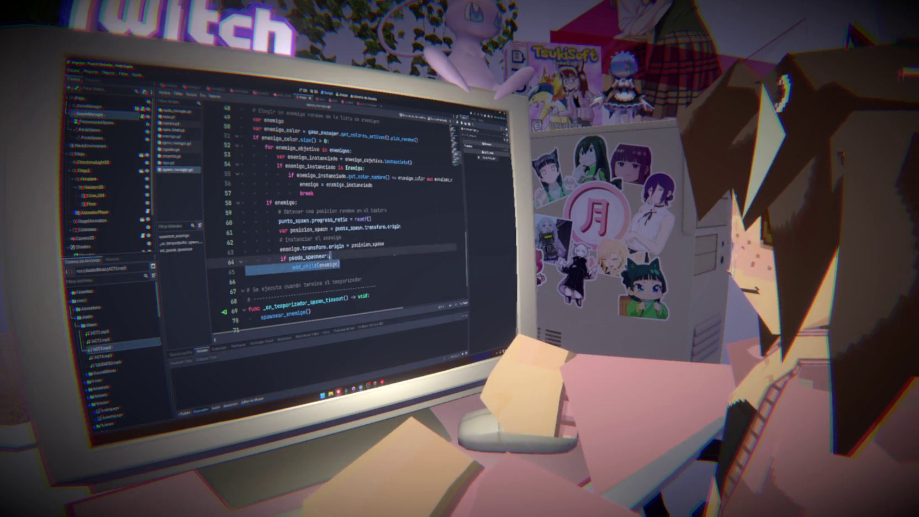
{"action": "scroll", "coordinate": [392, 241], "scroll_direction": "up", "scroll_amount": 4}
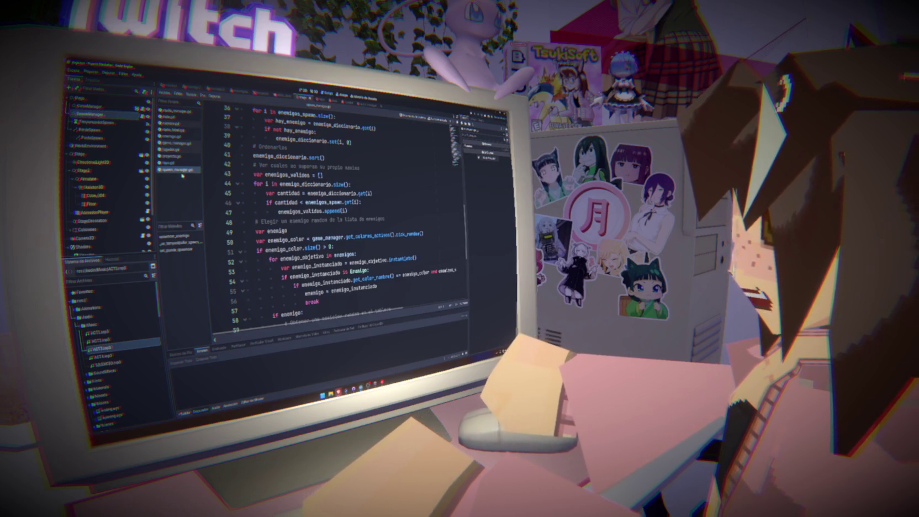
Step: Add an 'if acto >= numero_actos:' branch to siguiente_acto in the game manager script
{"action": "left_click", "coordinate": [176, 143]}
{"action": "scroll", "coordinate": [343, 221], "scroll_direction": "up", "scroll_amount": 13}
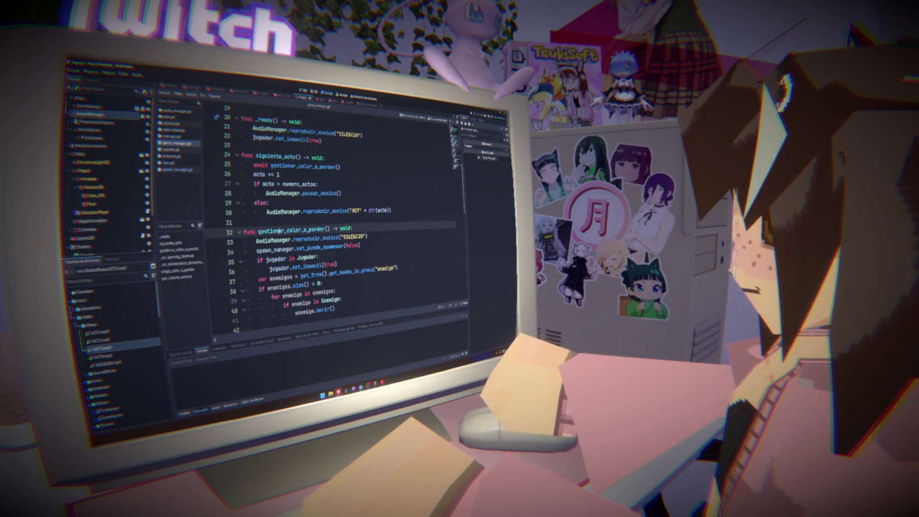
{"action": "double_click", "coordinate": [291, 229]}
{"action": "left_click", "coordinate": [254, 174]}
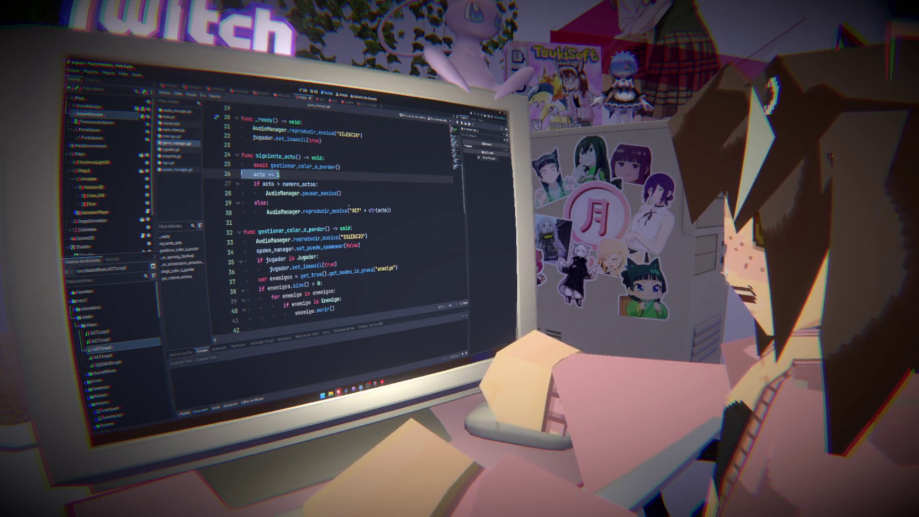
{"action": "mouse_move", "coordinate": [391, 211]}
{"action": "left_mouse_down"}
{"action": "mouse_move", "coordinate": [255, 202]}
{"action": "mouse_move", "coordinate": [242, 166]}
{"action": "left_mouse_up"}
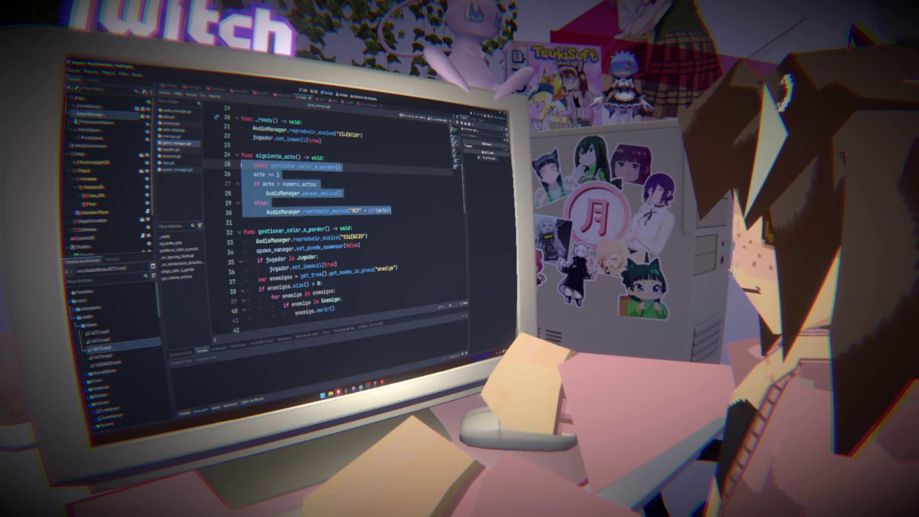
{"action": "left_click", "coordinate": [349, 209]}
{"action": "scroll", "coordinate": [360, 312], "scroll_direction": "down", "scroll_amount": 3}
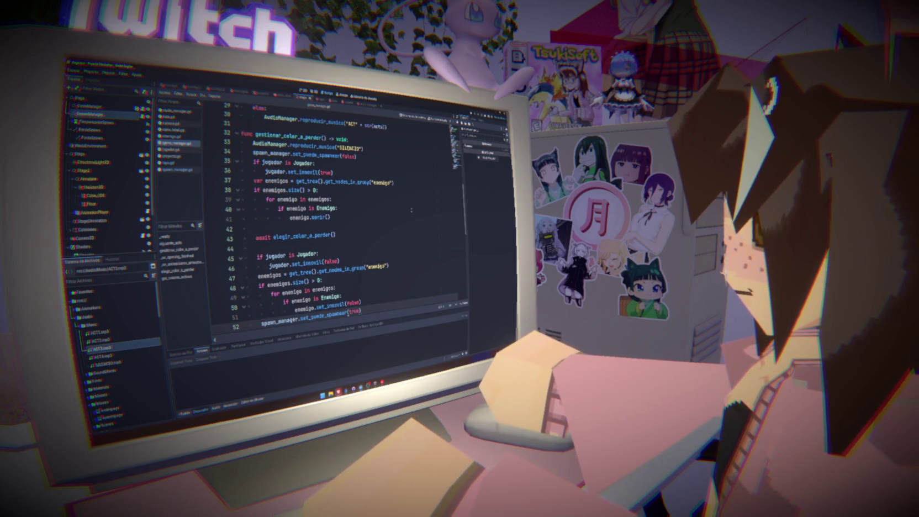
{"action": "scroll", "coordinate": [412, 209], "scroll_direction": "up", "scroll_amount": 4}
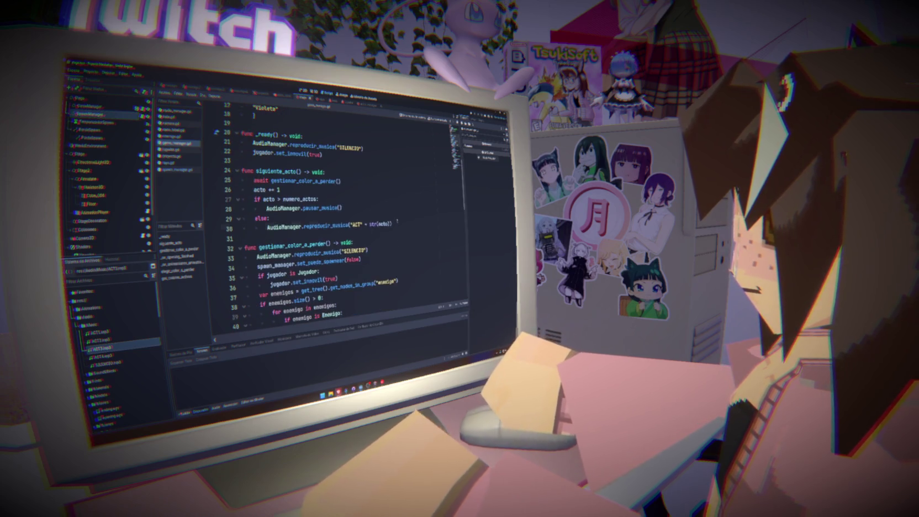
{"action": "key", "text": "Return"}
{"action": "key", "text": "Return"}
{"action": "type", "text": "if"}
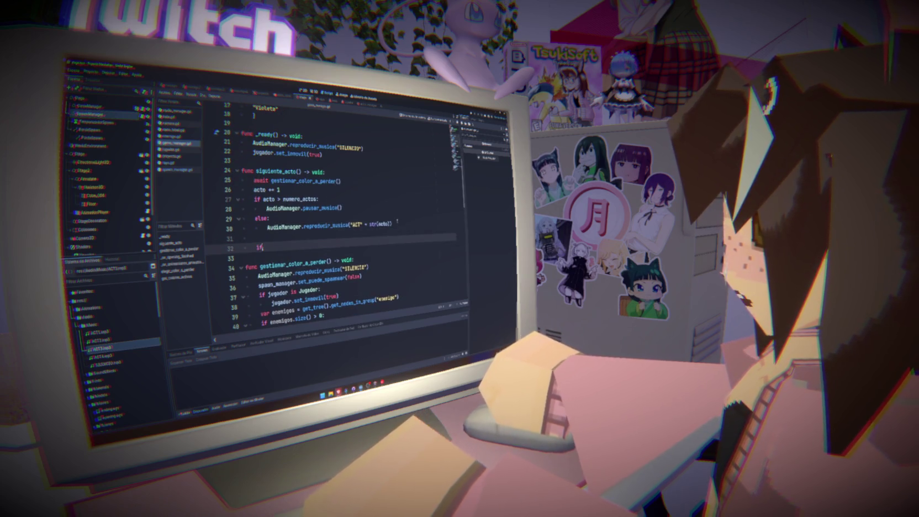
{"action": "type", "text": " acto <"}
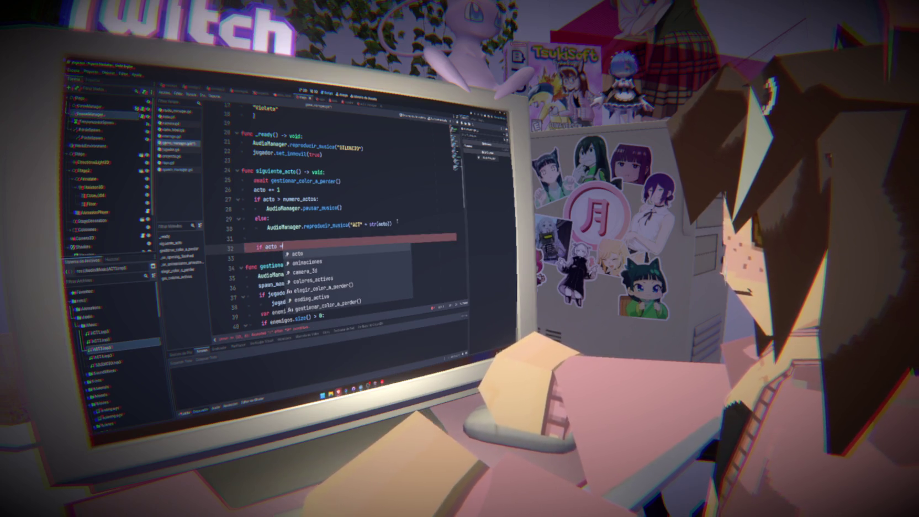
{"action": "type", "text": "="}
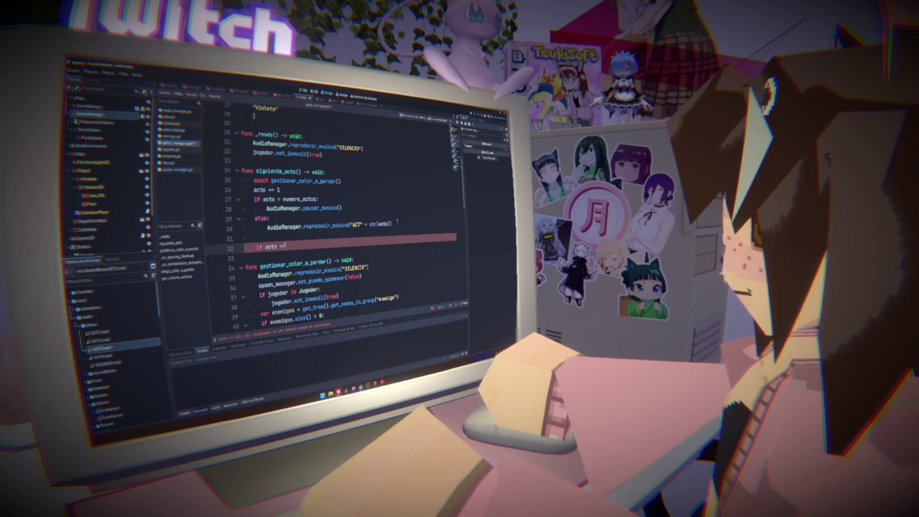
{"action": "key", "text": "BackSpace"}
{"action": "type", "text": ">= n"}
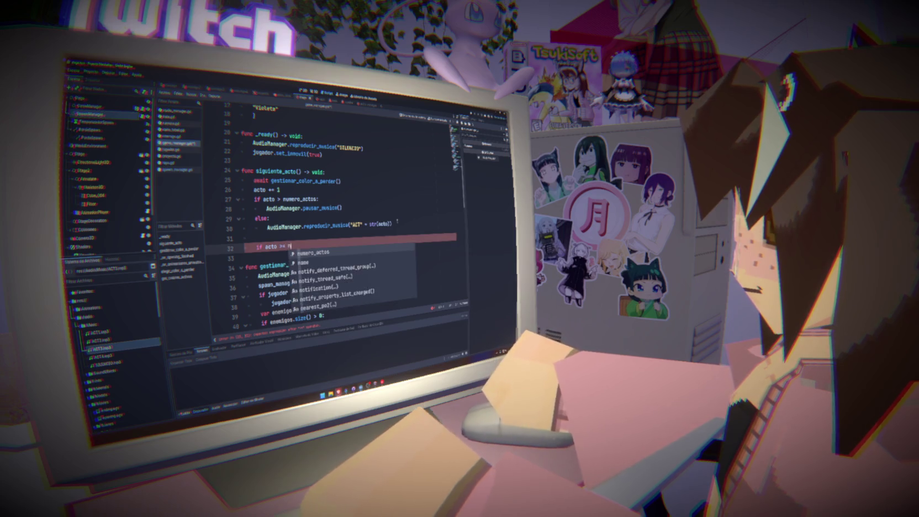
{"action": "key", "text": "Return"}
{"action": "type", "text": ":"}
{"action": "key", "text": "Return"}
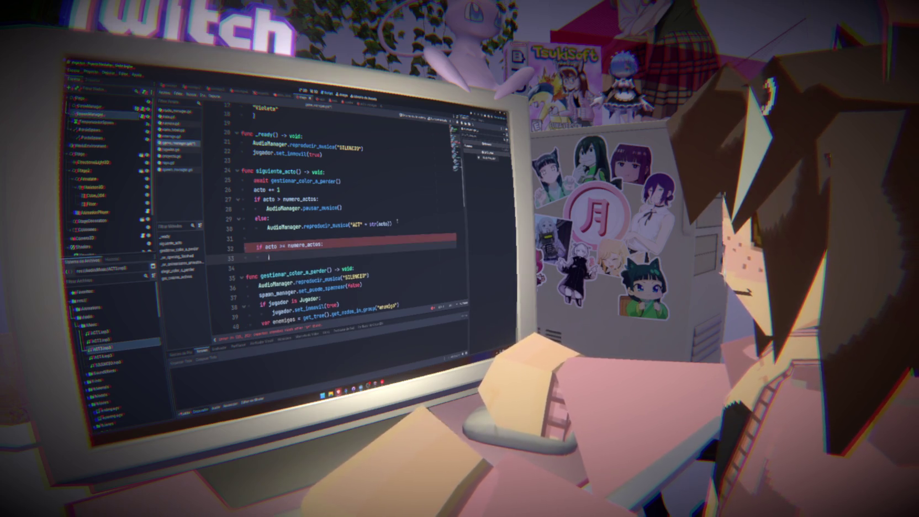
Step: Make that branch await get_tree().create_timer(10).timeout
{"action": "type", "text": "await"}
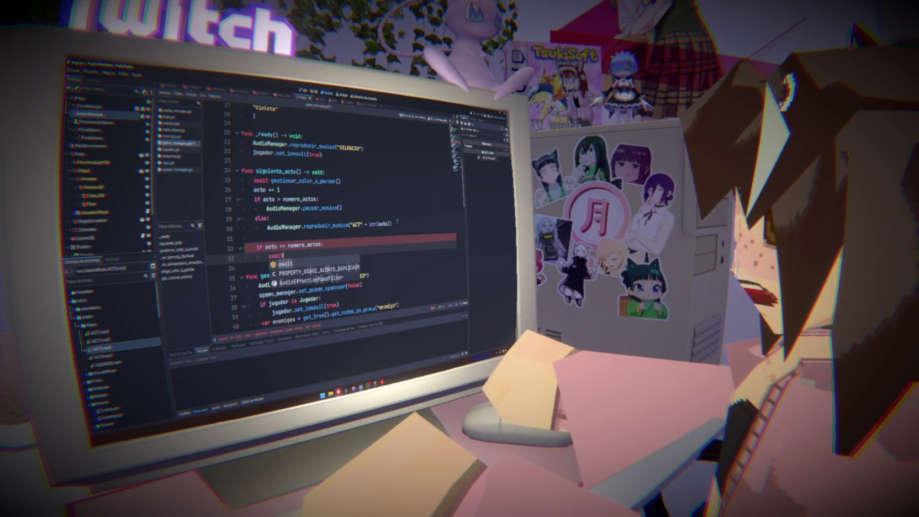
{"action": "type", "text": " get_"}
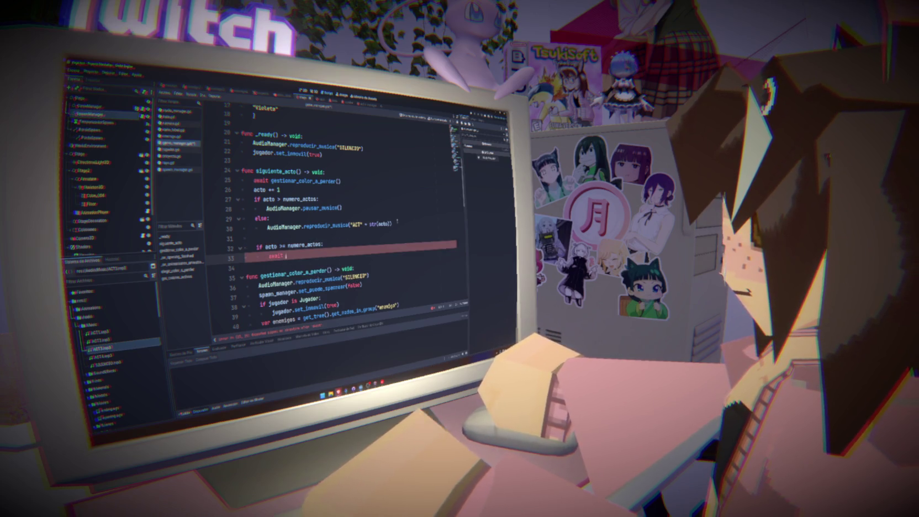
{"action": "type", "text": "tre"}
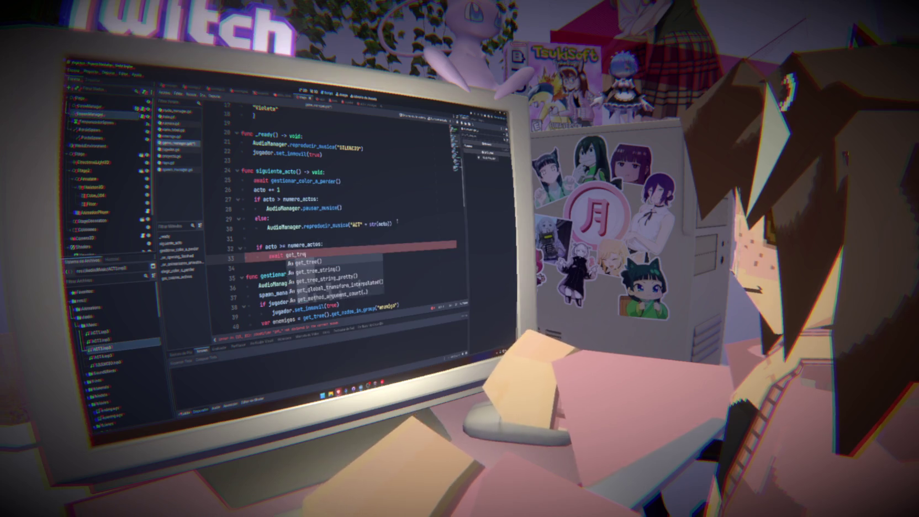
{"action": "type", "text": "e().cre"}
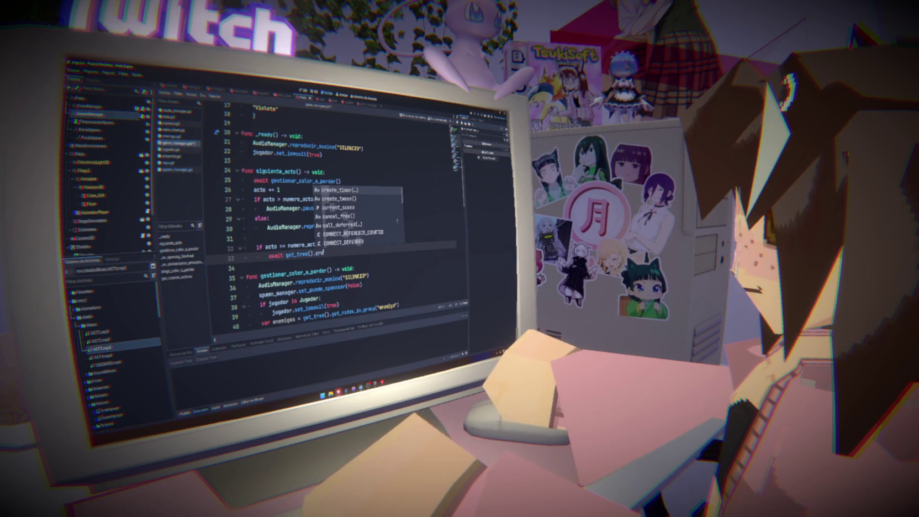
{"action": "key", "text": "Return"}
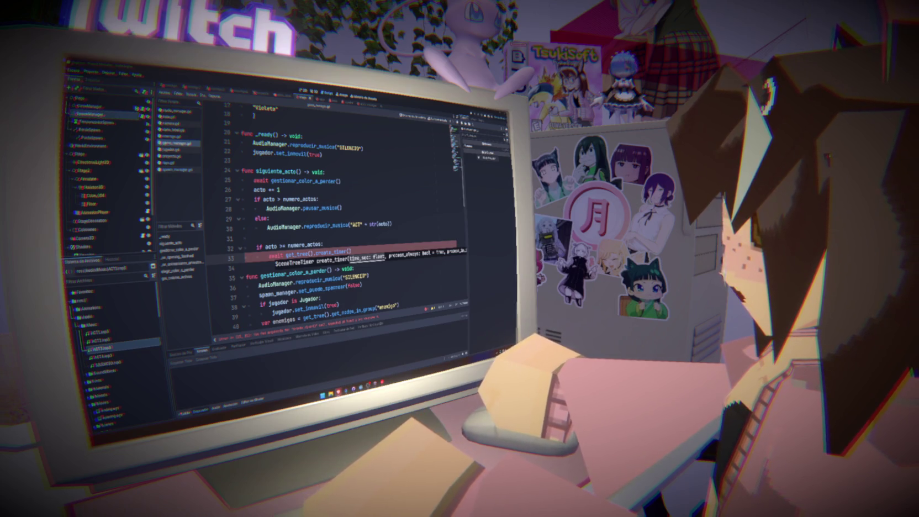
{"action": "key", "text": "End"}
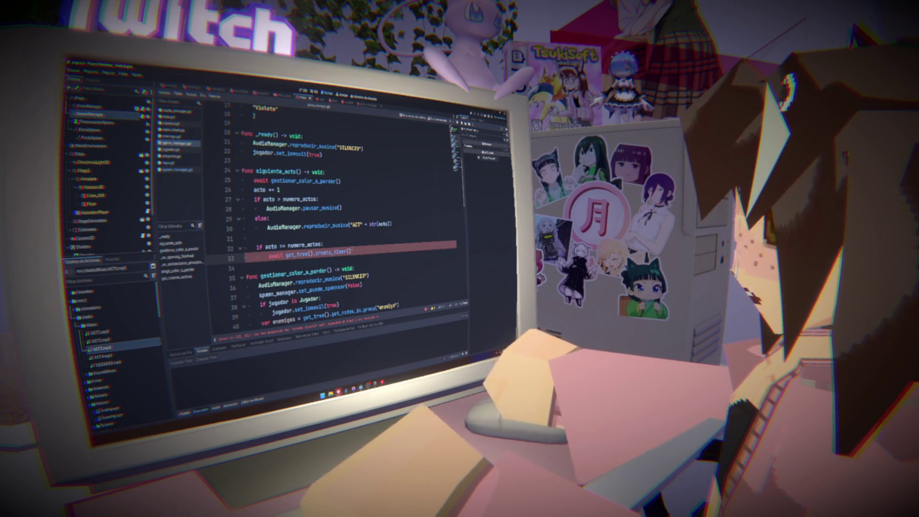
{"action": "key", "text": "Left"}
{"action": "type", "text": "10"}
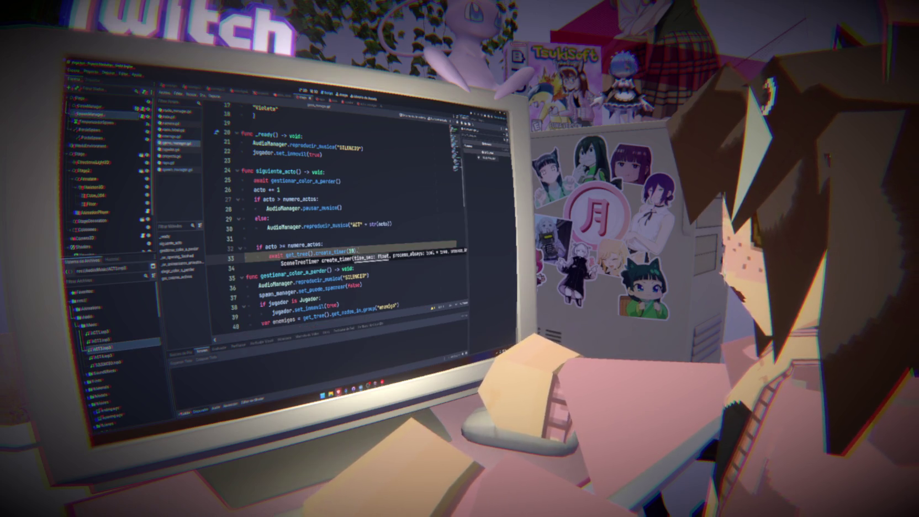
{"action": "key", "text": "End"}
{"action": "type", "text": "."}
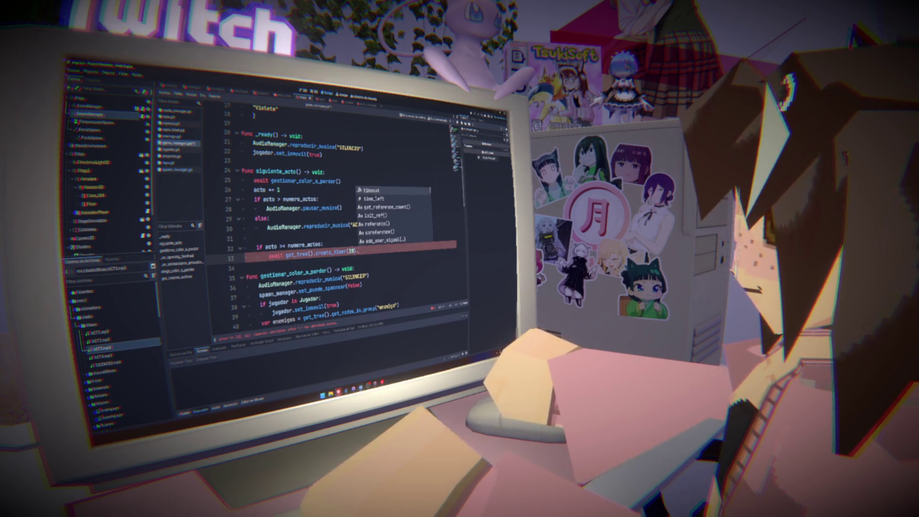
{"action": "key", "text": "ctrl+z"}
{"action": "key", "text": "ctrl+z"}
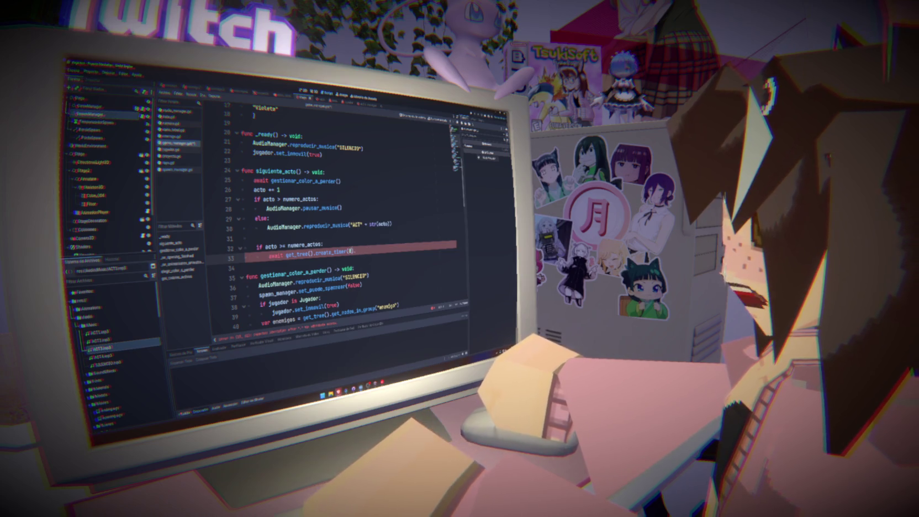
{"action": "key", "text": "ctrl+z"}
{"action": "type", "text": "timeout"}
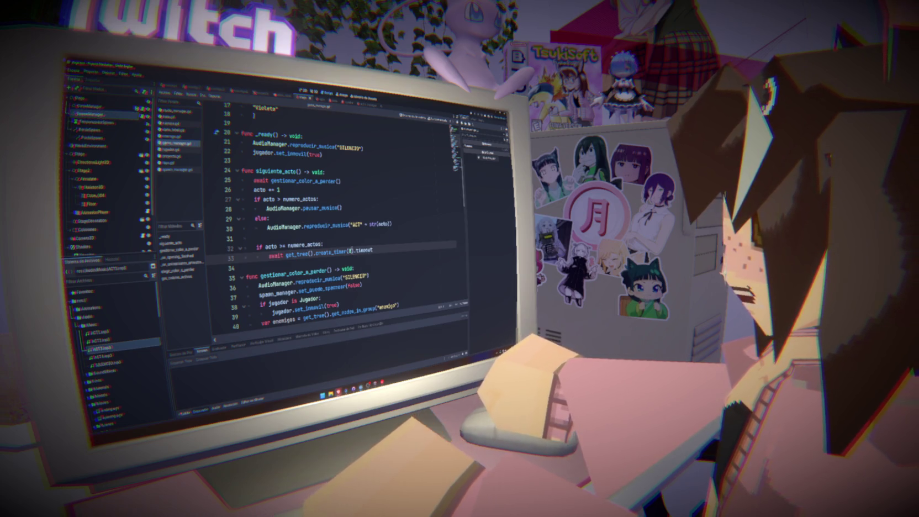
{"action": "type", "text": "0"}
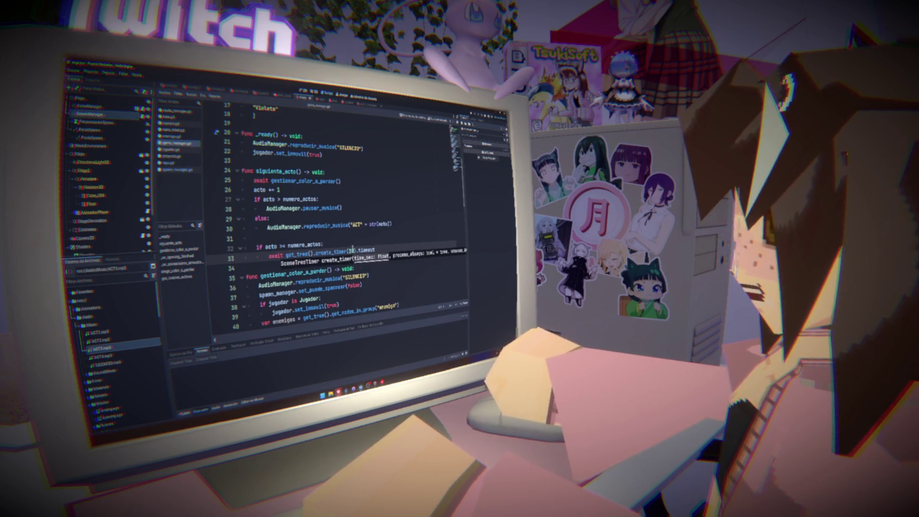
{"action": "left_click", "coordinate": [381, 251]}
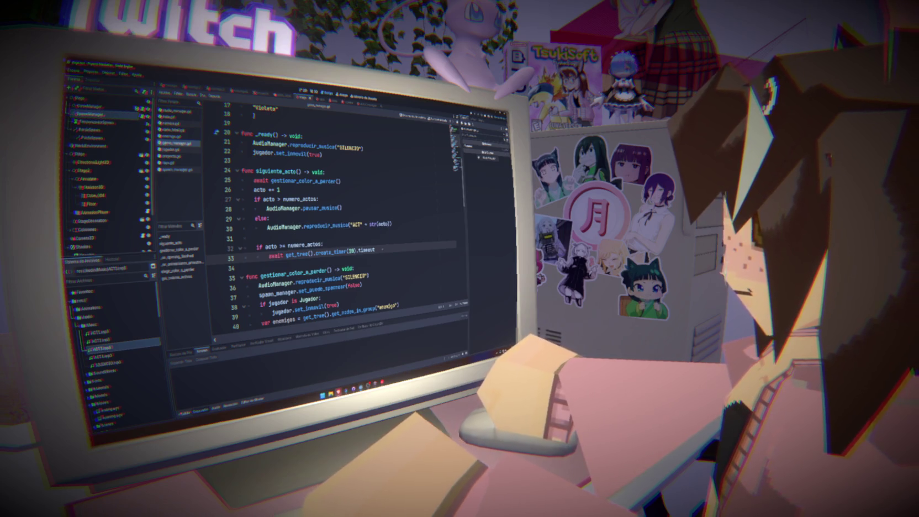
{"action": "scroll", "coordinate": [336, 221], "scroll_direction": "up", "scroll_amount": 5}
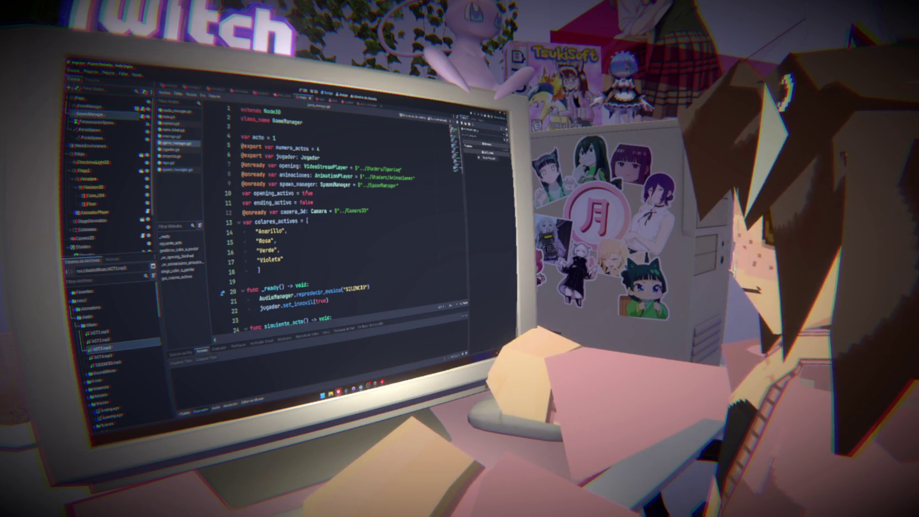
{"action": "double_click", "coordinate": [288, 166]}
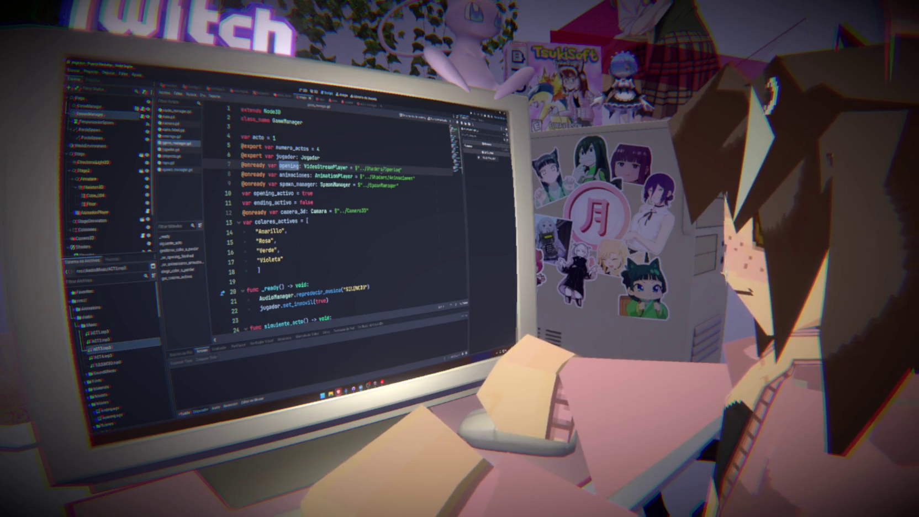
{"action": "left_click", "coordinate": [413, 170]}
{"action": "key", "text": "Return"}
{"action": "scroll", "coordinate": [105, 193], "scroll_direction": "down", "scroll_amount": 3}
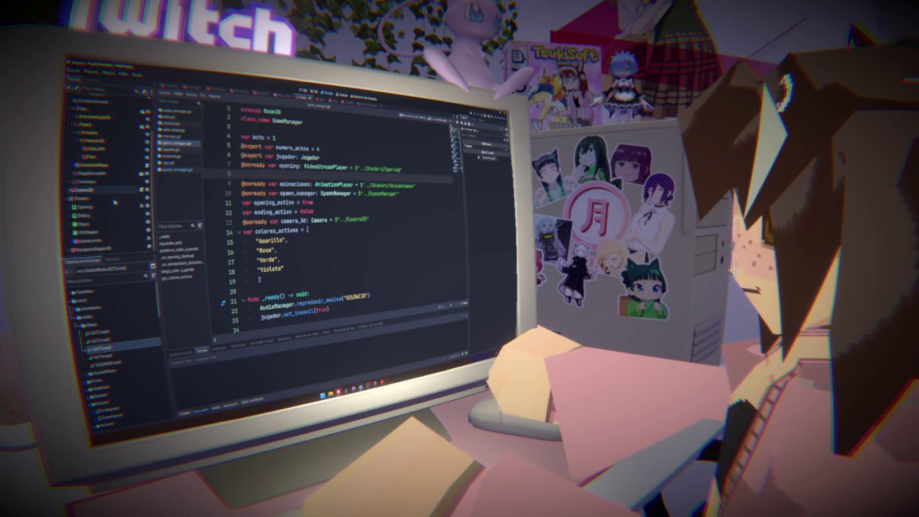
{"action": "left_click", "coordinate": [84, 207]}
{"action": "mouse_move", "coordinate": [102, 215]}
{"action": "left_mouse_down"}
{"action": "mouse_move", "coordinate": [221, 196]}
{"action": "mouse_move", "coordinate": [243, 174]}
{"action": "left_mouse_up"}
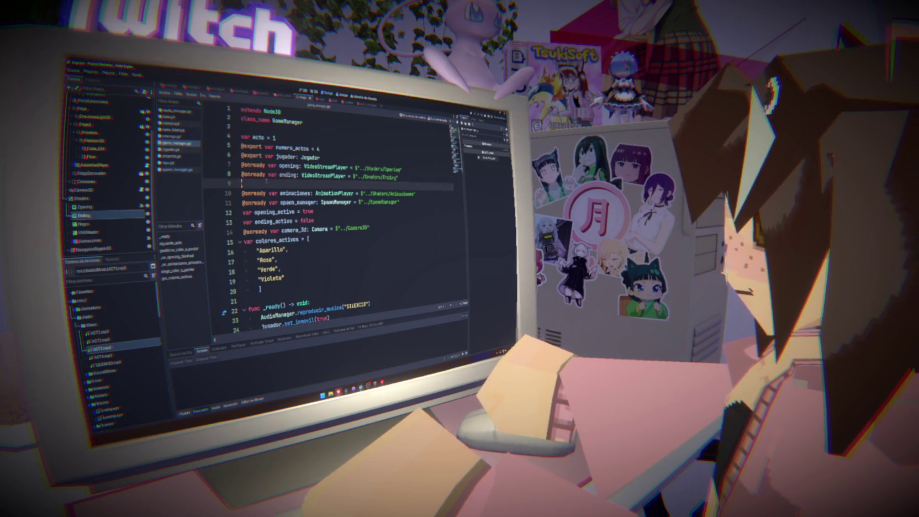
Step: Call ending.play() right after the 10-second timer wait, with blank spacing lines
{"action": "left_click", "coordinate": [332, 157]}
{"action": "key", "text": "Return"}
{"action": "scroll", "coordinate": [301, 220], "scroll_direction": "down", "scroll_amount": 10}
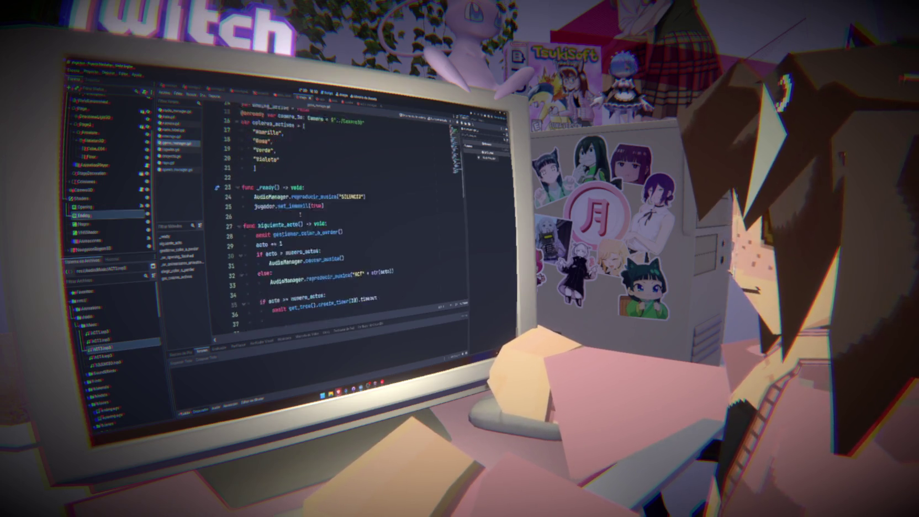
{"action": "scroll", "coordinate": [298, 266], "scroll_direction": "down", "scroll_amount": 3}
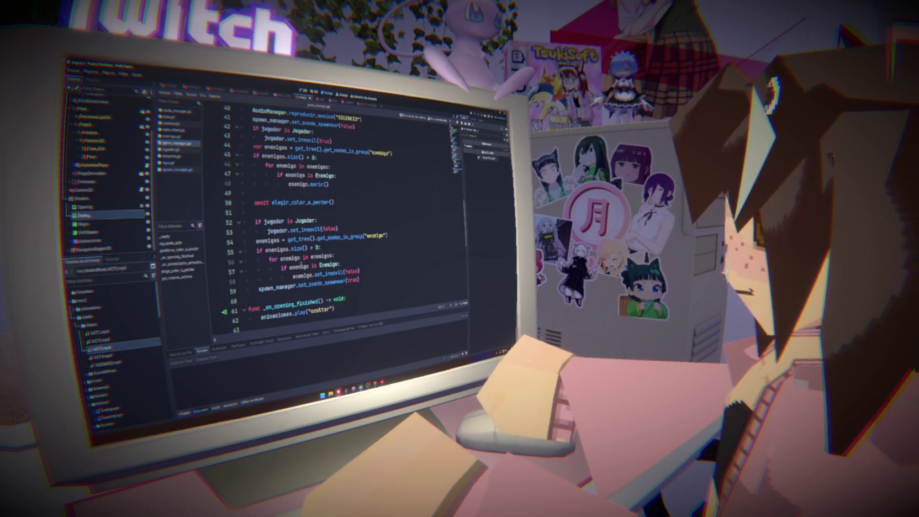
{"action": "scroll", "coordinate": [331, 221], "scroll_direction": "up", "scroll_amount": 5}
{"action": "left_click", "coordinate": [373, 211]}
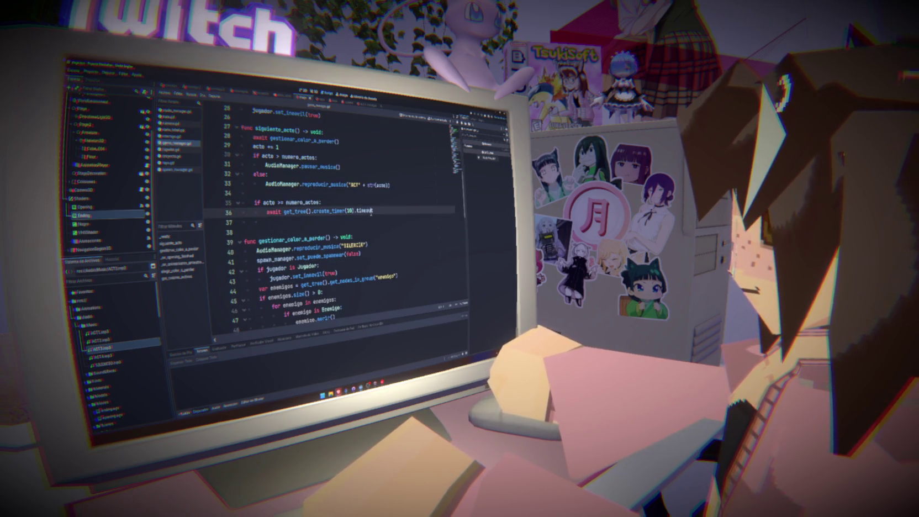
{"action": "key", "text": "Return"}
{"action": "type", "text": "ending."}
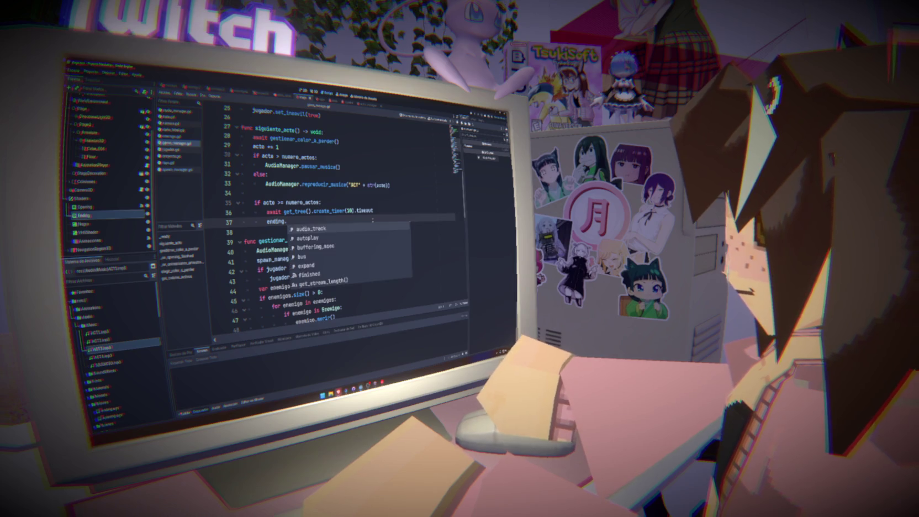
{"action": "type", "text": "play"}
{"action": "key", "text": "Return"}
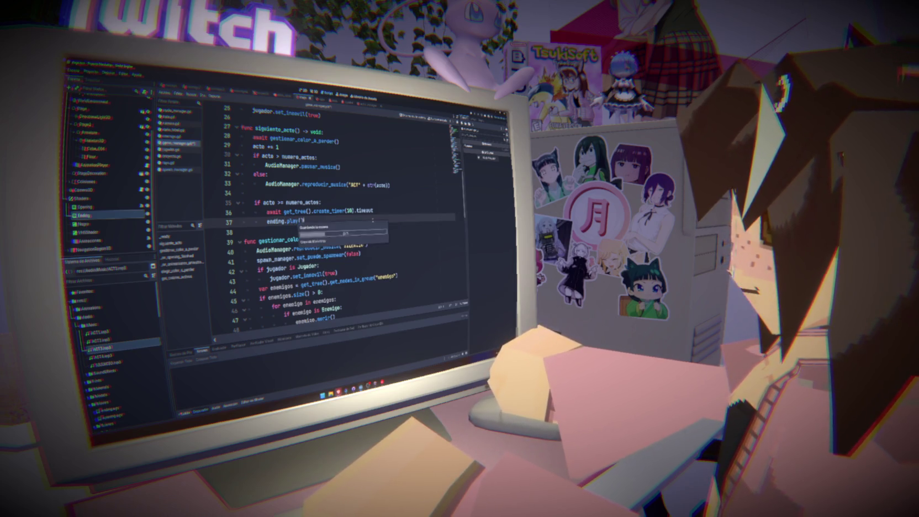
{"action": "left_click", "coordinate": [392, 210]}
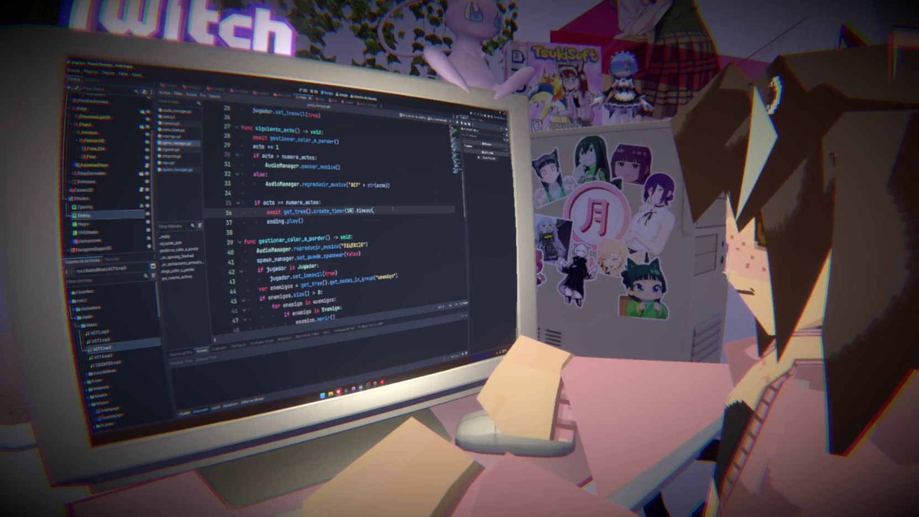
{"action": "key", "text": "Return"}
{"action": "scroll", "coordinate": [331, 221], "scroll_direction": "down", "scroll_amount": 10}
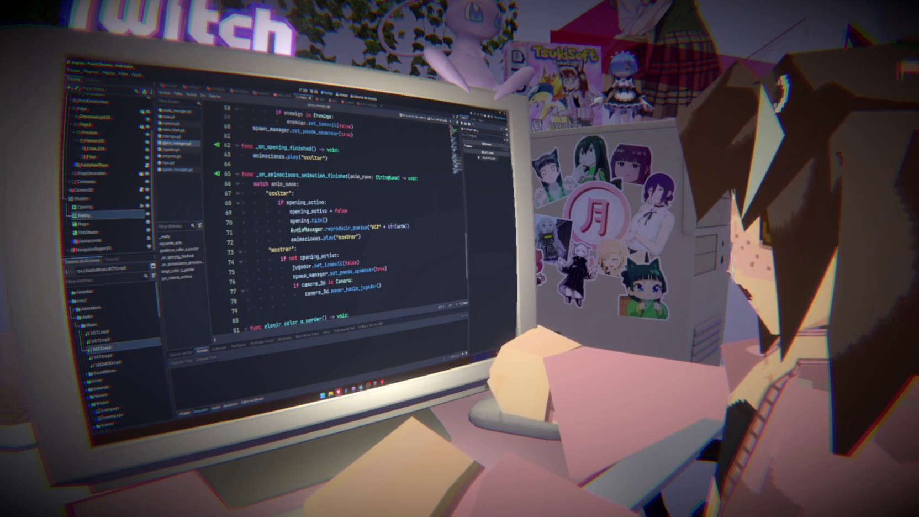
Step: Paste animaciones.play("ocultar") above ending.play() in siguiente_acto
{"action": "scroll", "coordinate": [343, 227], "scroll_direction": "up", "scroll_amount": 7}
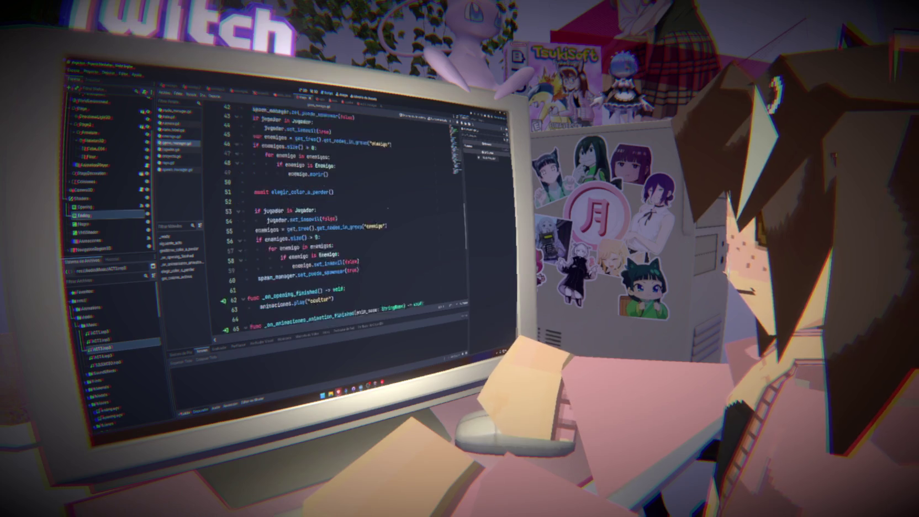
{"action": "scroll", "coordinate": [393, 189], "scroll_direction": "down", "scroll_amount": 3}
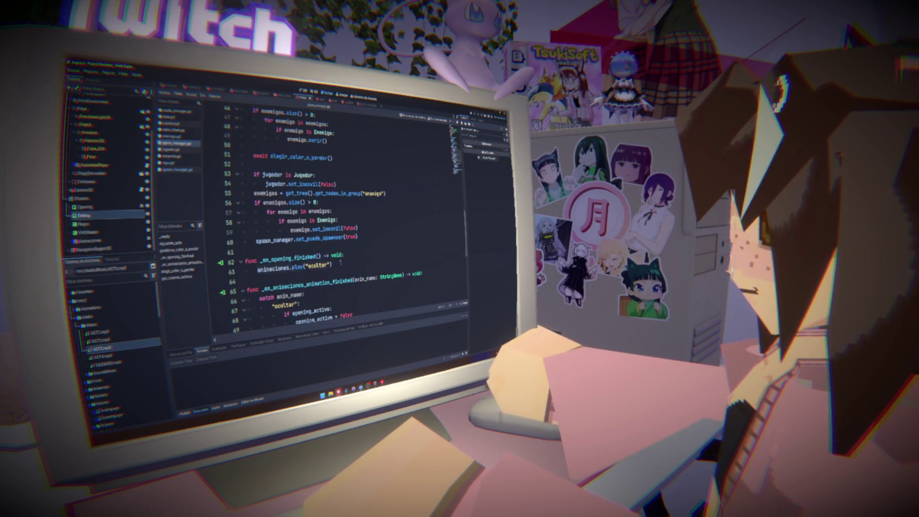
{"action": "left_click_drag", "start_coordinate": [341, 263], "coordinate": [257, 269]}
{"action": "key", "text": "ctrl+c"}
{"action": "scroll", "coordinate": [332, 221], "scroll_direction": "up", "scroll_amount": 7}
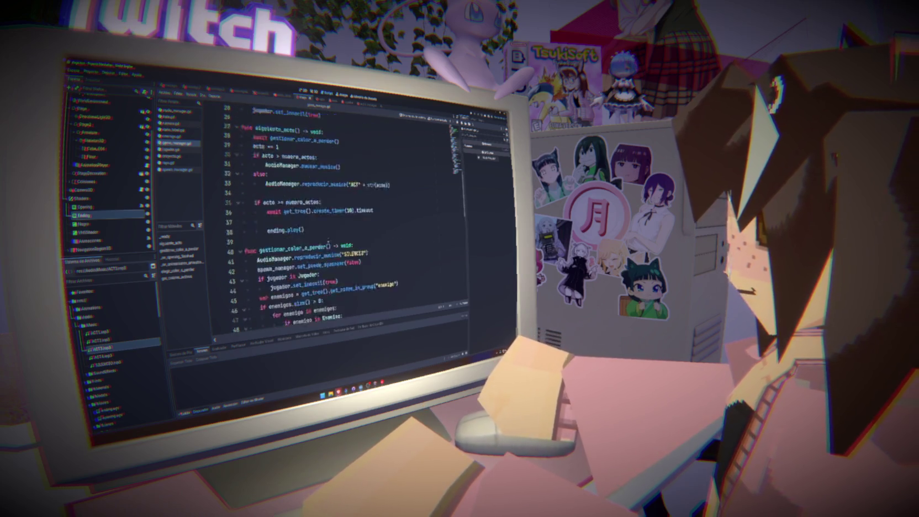
{"action": "left_click", "coordinate": [323, 222]}
{"action": "key", "text": "ctrl+v"}
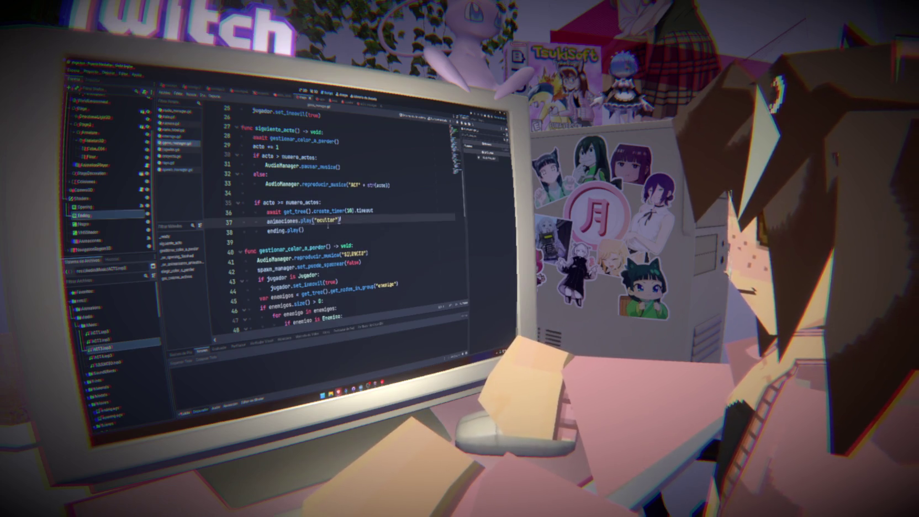
Step: Duplicate the mostrar animation call onto a new line below it
{"action": "scroll", "coordinate": [328, 225], "scroll_direction": "down", "scroll_amount": 10}
{"action": "left_click", "coordinate": [361, 240]}
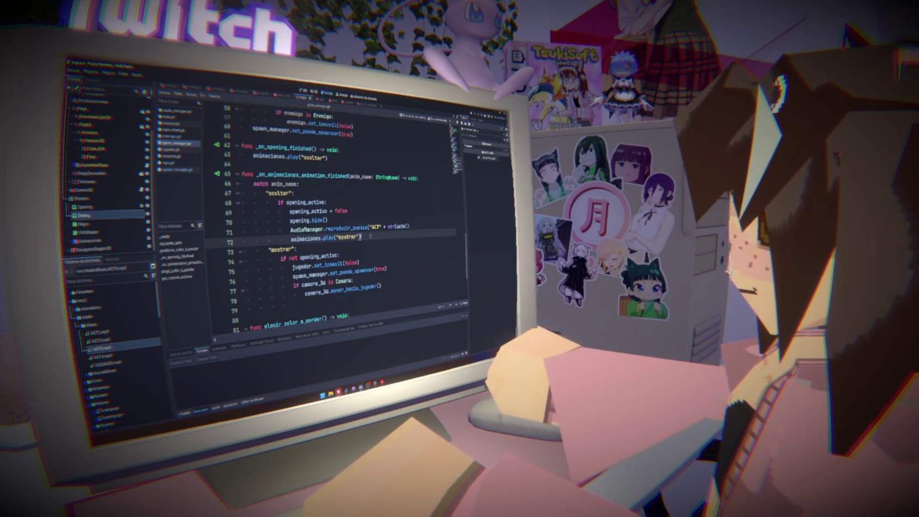
{"action": "key", "text": "Return"}
{"action": "left_click_drag", "start_coordinate": [291, 238], "coordinate": [360, 237]}
{"action": "key", "text": "ctrl+c"}
{"action": "left_click", "coordinate": [290, 248]}
{"action": "key", "text": "ctrl+v"}
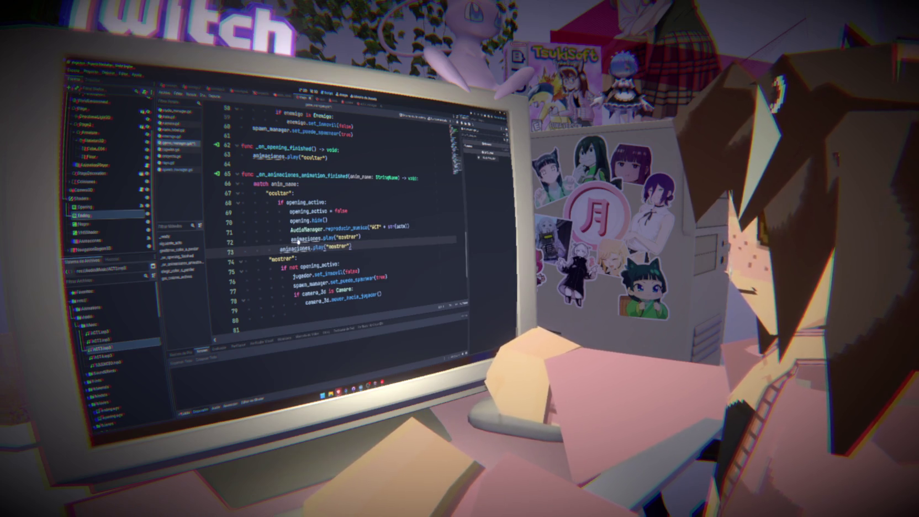
Step: Remove ending.play() from siguiente_acto
{"action": "left_click", "coordinate": [420, 184]}
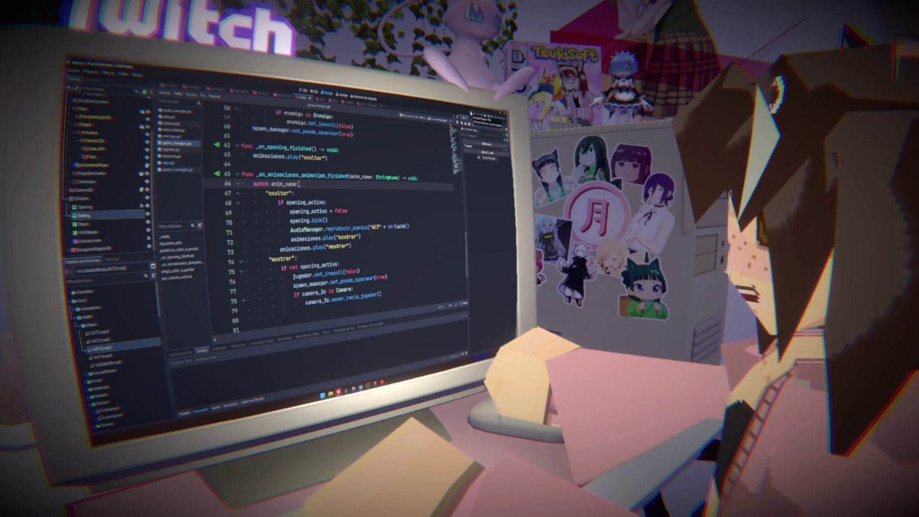
{"action": "scroll", "coordinate": [402, 195], "scroll_direction": "up", "scroll_amount": 1}
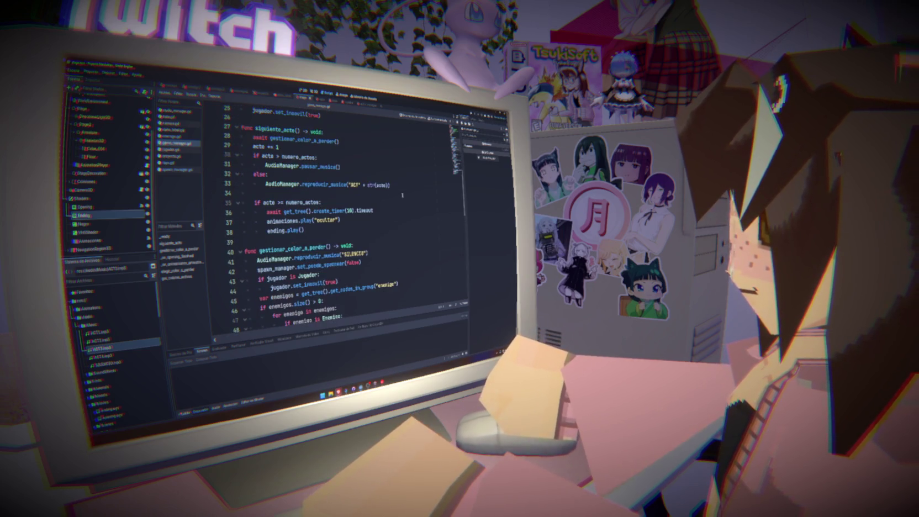
{"action": "scroll", "coordinate": [402, 195], "scroll_direction": "up", "scroll_amount": 10}
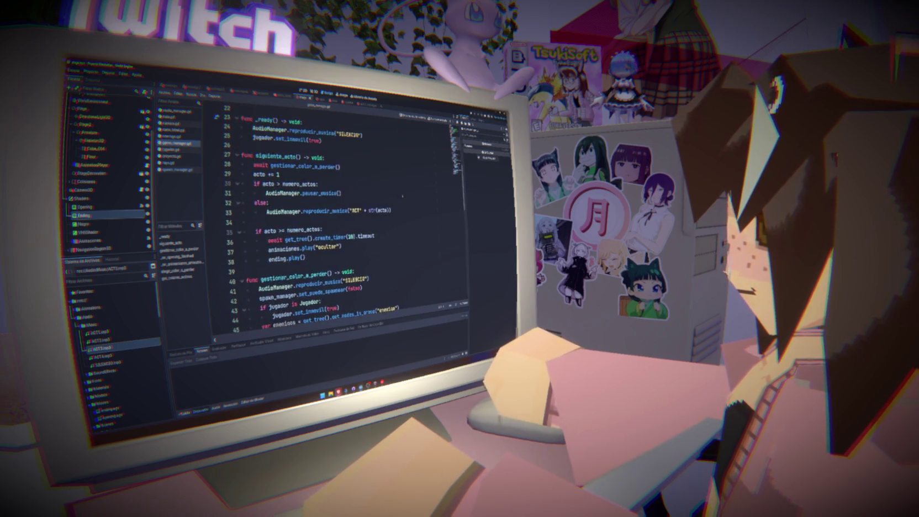
{"action": "scroll", "coordinate": [312, 221], "scroll_direction": "down", "scroll_amount": 3}
{"action": "left_click_drag", "start_coordinate": [302, 203], "coordinate": [230, 206]}
{"action": "key", "text": "BackSpace"}
{"action": "key", "text": "BackSpace"}
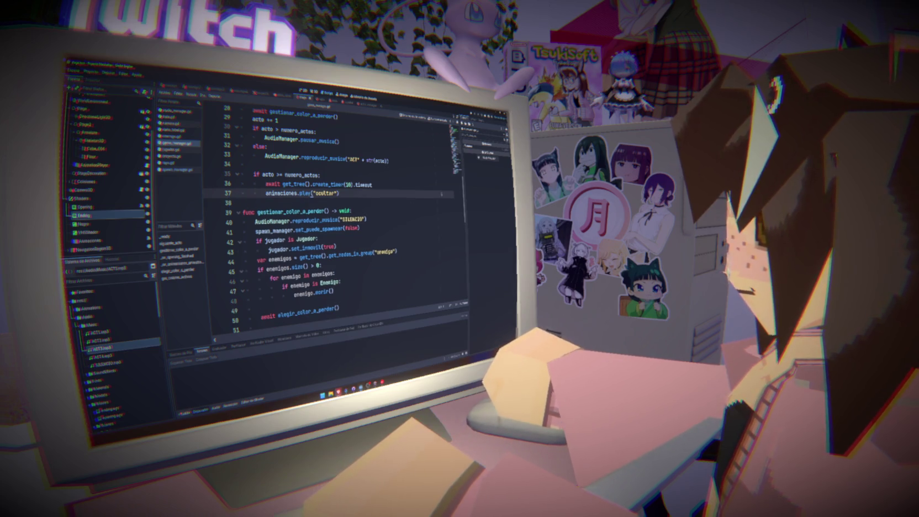
Step: Paste ending.play() into the ocultar branch, indented to match the animation call
{"action": "scroll", "coordinate": [441, 194], "scroll_direction": "down", "scroll_amount": 11}
{"action": "left_click", "coordinate": [366, 209]}
{"action": "key", "text": "Return"}
{"action": "key", "text": "ctrl+v"}
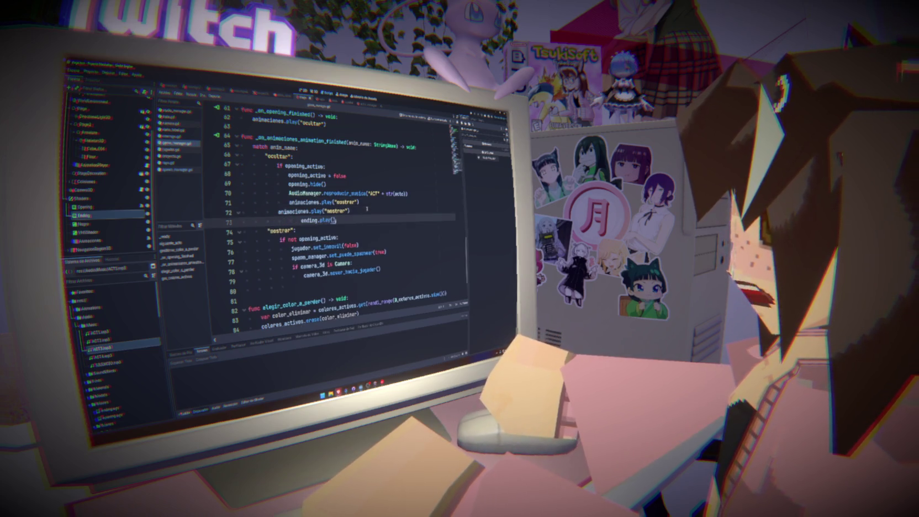
{"action": "key", "text": "shift+Tab"}
{"action": "key", "text": "shift+Tab"}
{"action": "key", "text": "shift+Tab"}
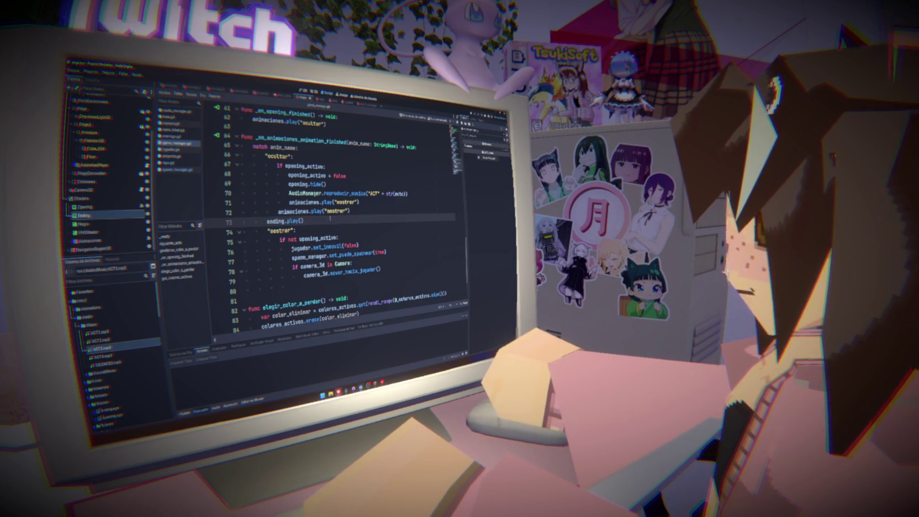
{"action": "key", "text": "Tab"}
{"action": "key", "text": "Up"}
Step: Test-run the game, then delete '.size() > 0' from line 51's enemigo_color check
{"action": "key", "text": "F5"}
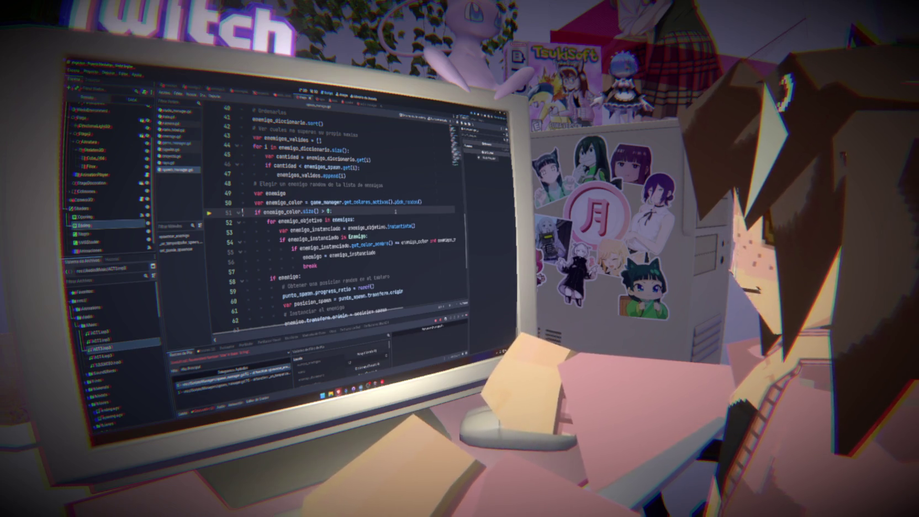
{"action": "key", "text": "F8"}
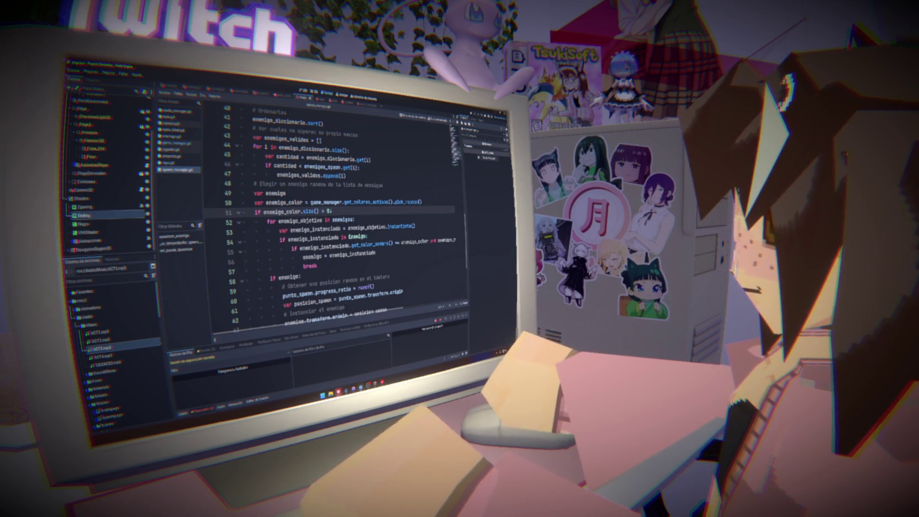
{"action": "key", "text": "shift+Left"}
{"action": "key", "text": "shift+Left"}
{"action": "key", "text": "shift+Left"}
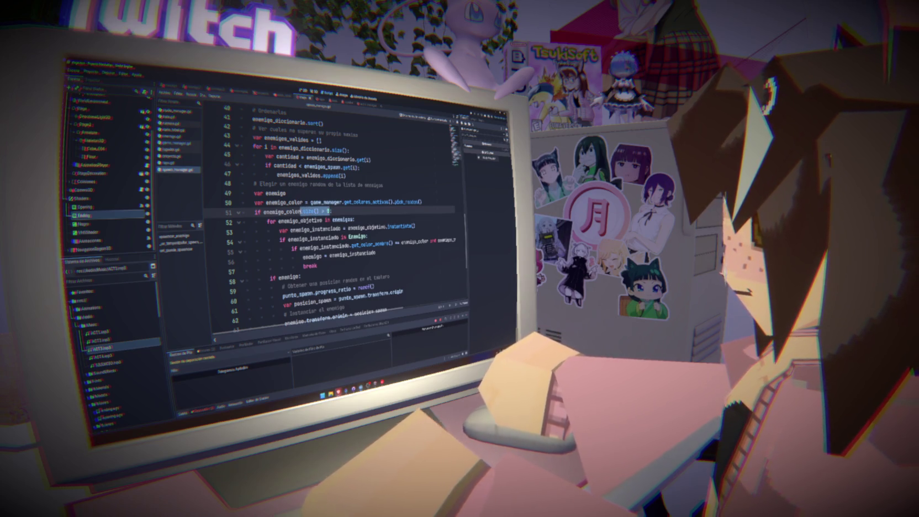
{"action": "key", "text": "BackSpace"}
{"action": "type", "text": "a"}
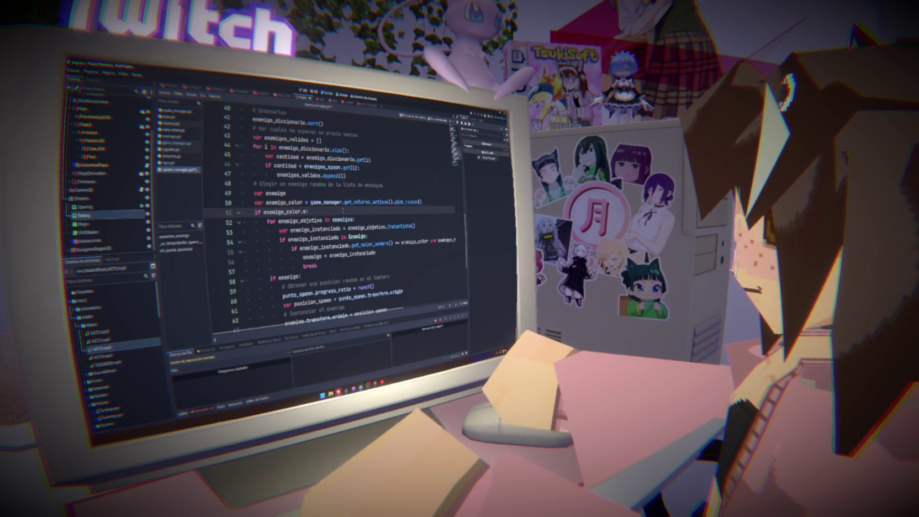
{"action": "left_click", "coordinate": [304, 202]}
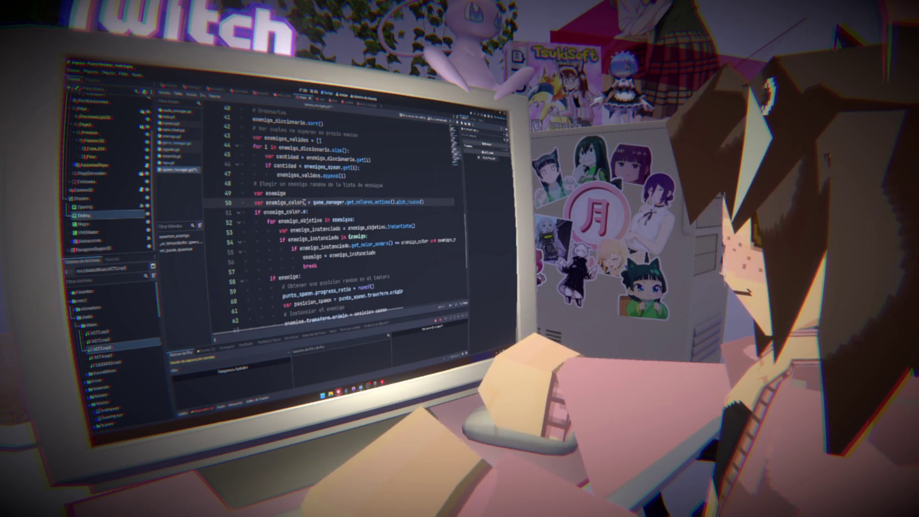
Step: Declare enemigo_color with := on line 50 and make line 51 read 'if enemigo_color:'
{"action": "type", "text": ": Array"}
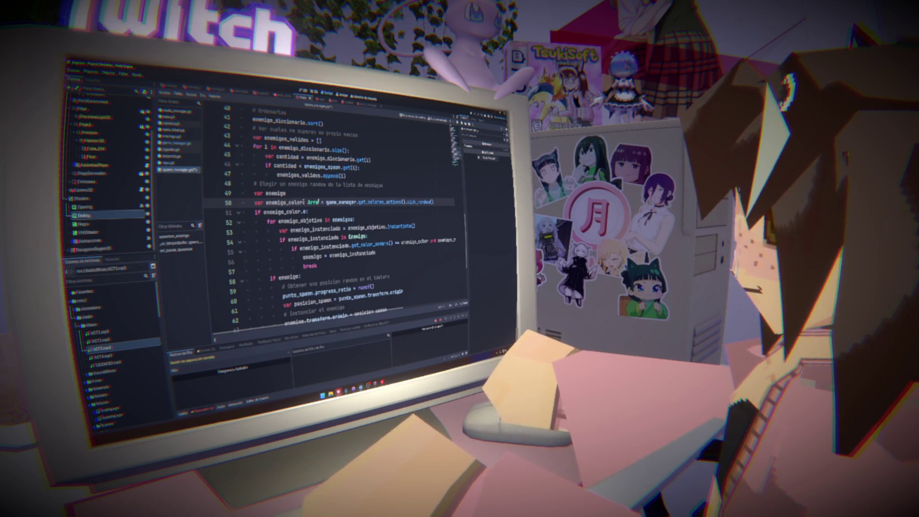
{"action": "key", "text": "Escape"}
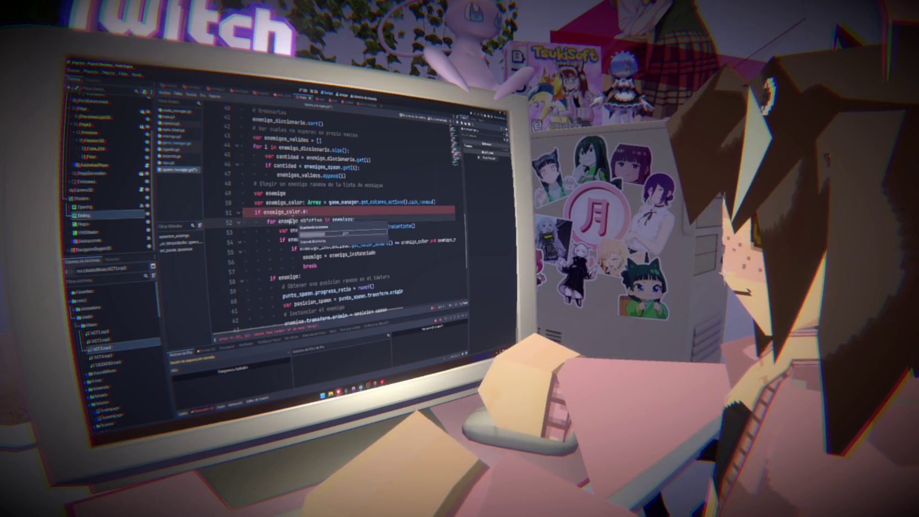
{"action": "type", "text": "."}
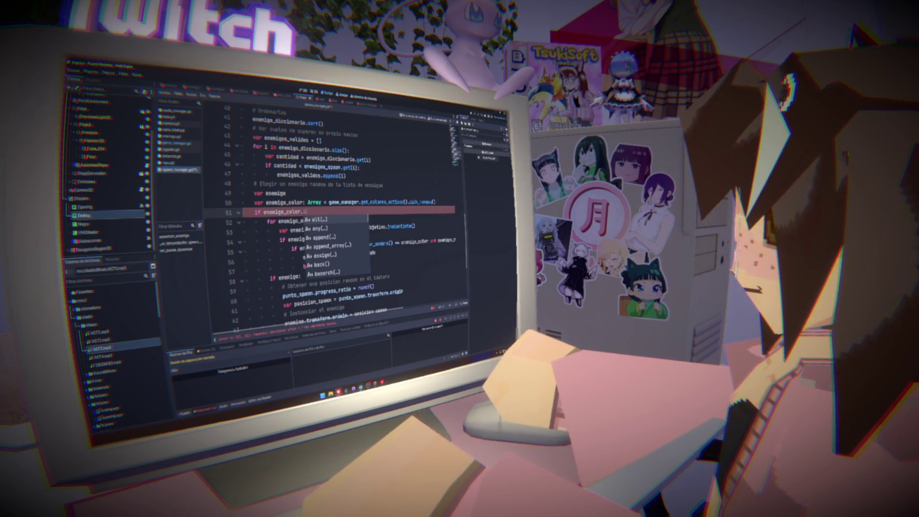
{"action": "type", "text": "size():"}
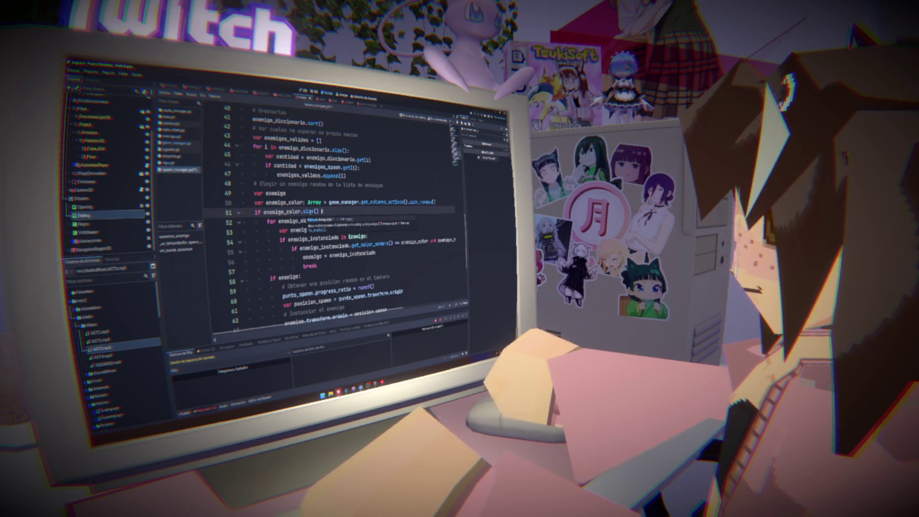
{"action": "left_click", "coordinate": [316, 211]}
{"action": "key", "text": "BackSpace"}
{"action": "key", "text": "BackSpace"}
{"action": "key", "text": "BackSpace"}
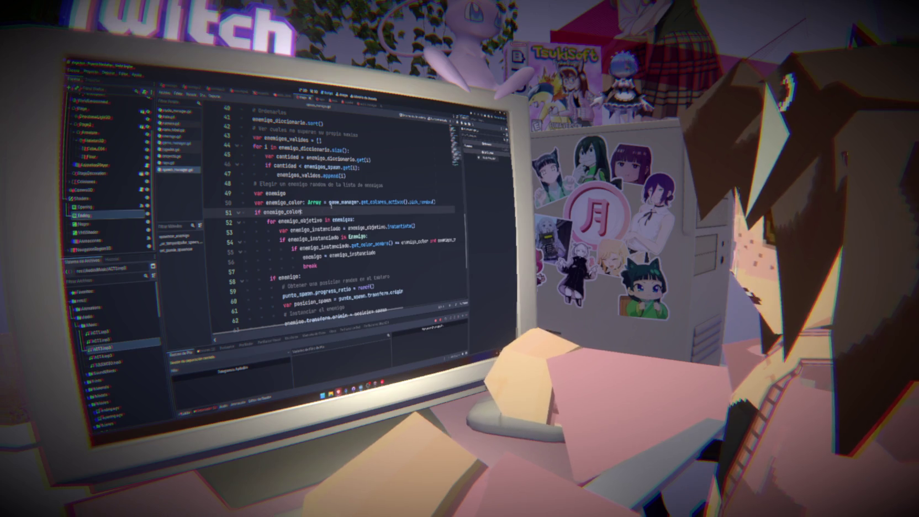
{"action": "type", "text": ":"}
{"action": "left_click", "coordinate": [324, 203]}
{"action": "key", "text": "BackSpace"}
{"action": "key", "text": "BackSpace"}
{"action": "key", "text": "BackSpace"}
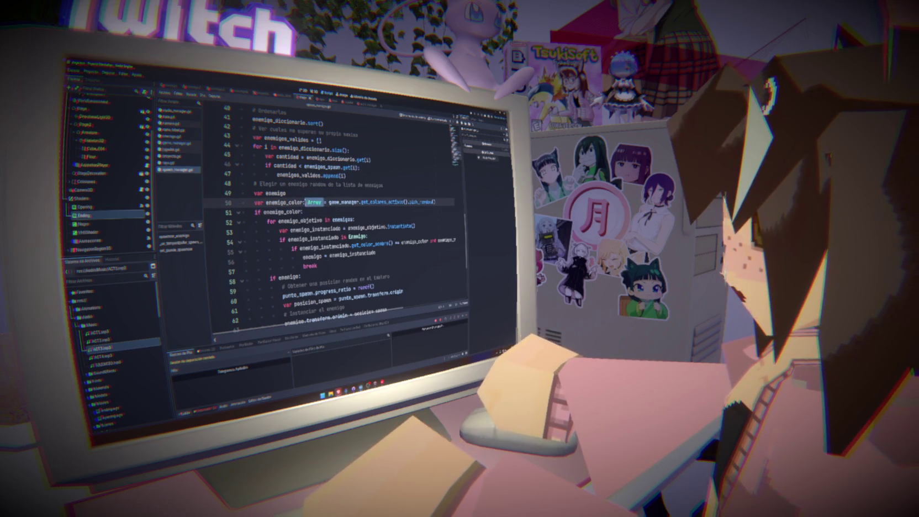
{"action": "type", "text": "="}
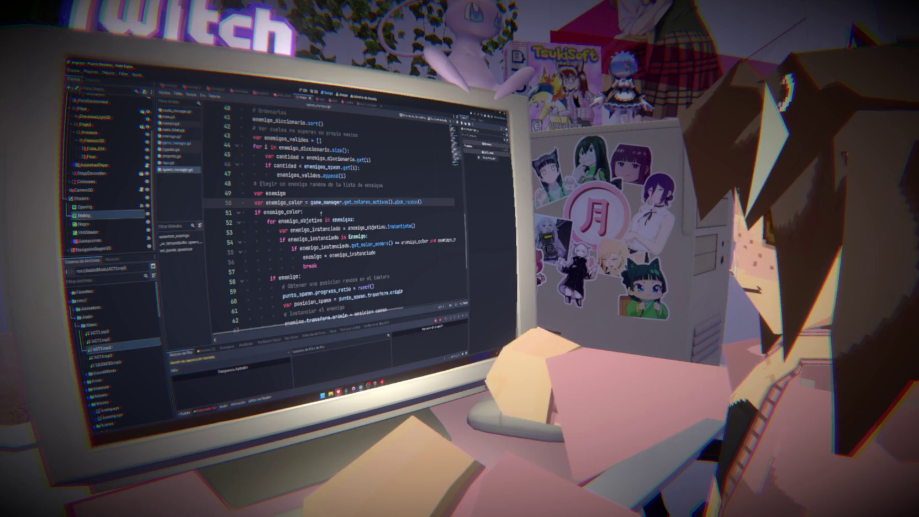
Step: Add 'if game_manager.get_colores_activos().size() > 0:' above line 50 and indent the code beneath it
{"action": "double_click", "coordinate": [340, 202]}
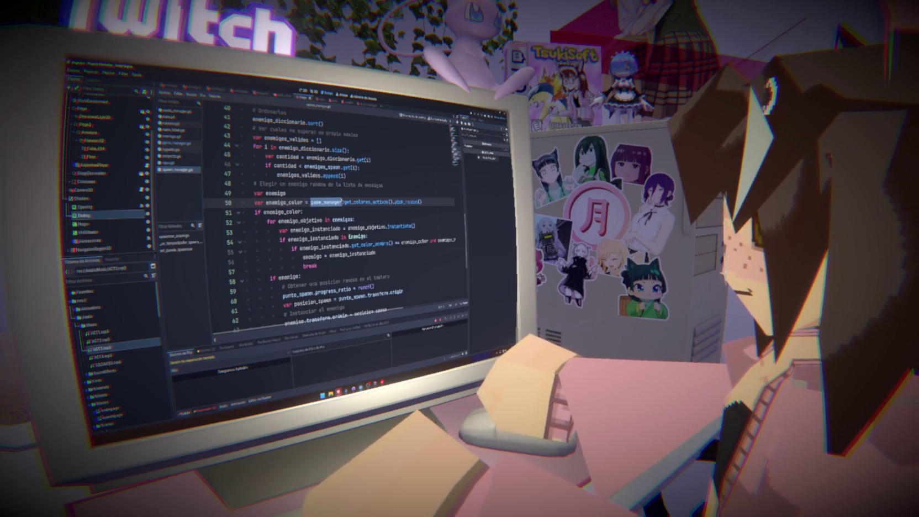
{"action": "left_click_drag", "start_coordinate": [423, 203], "coordinate": [310, 202]}
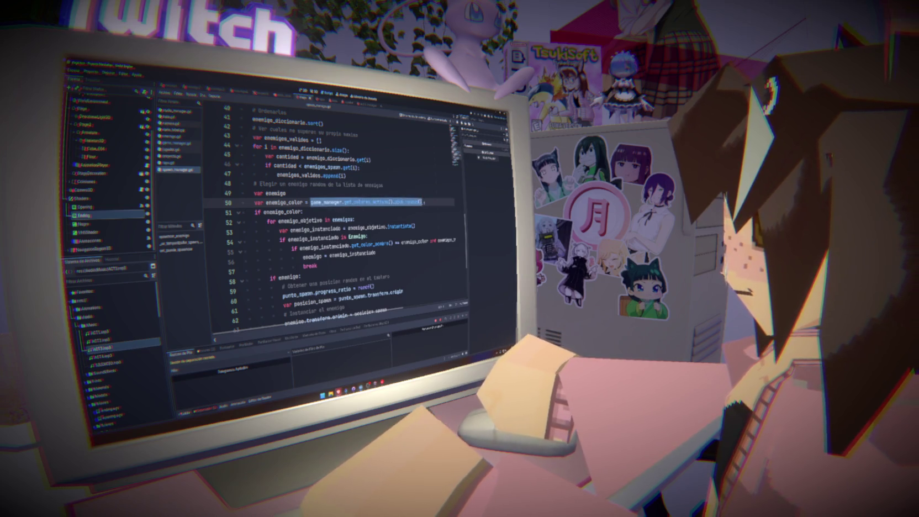
{"action": "left_click_drag", "start_coordinate": [392, 202], "coordinate": [310, 202]}
{"action": "left_click", "coordinate": [317, 195]}
{"action": "key", "text": "Return"}
{"action": "type", "text": "if"}
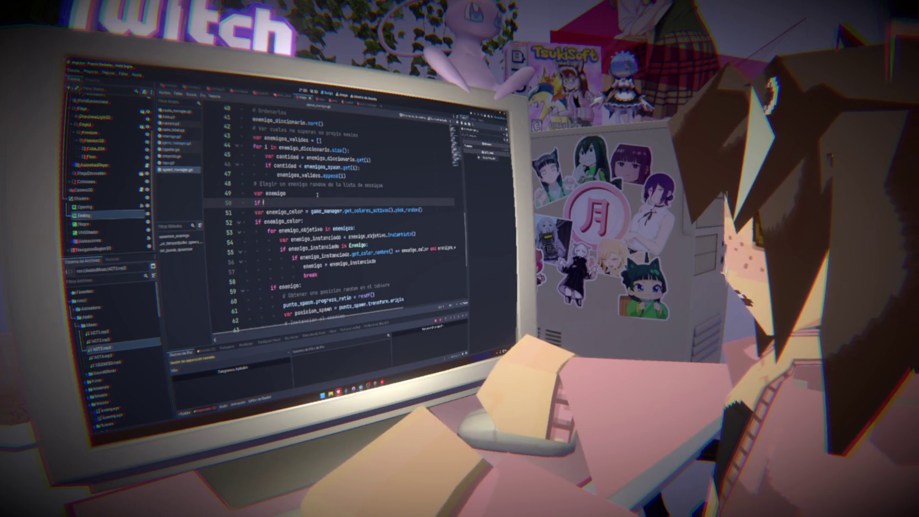
{"action": "key", "text": "ctrl+v"}
{"action": "type", "text": "size()"}
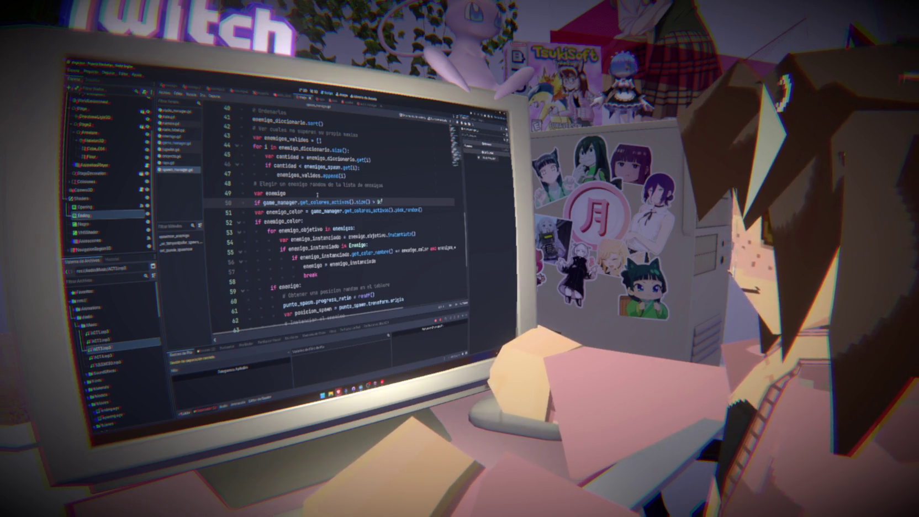
{"action": "type", "text": ":"}
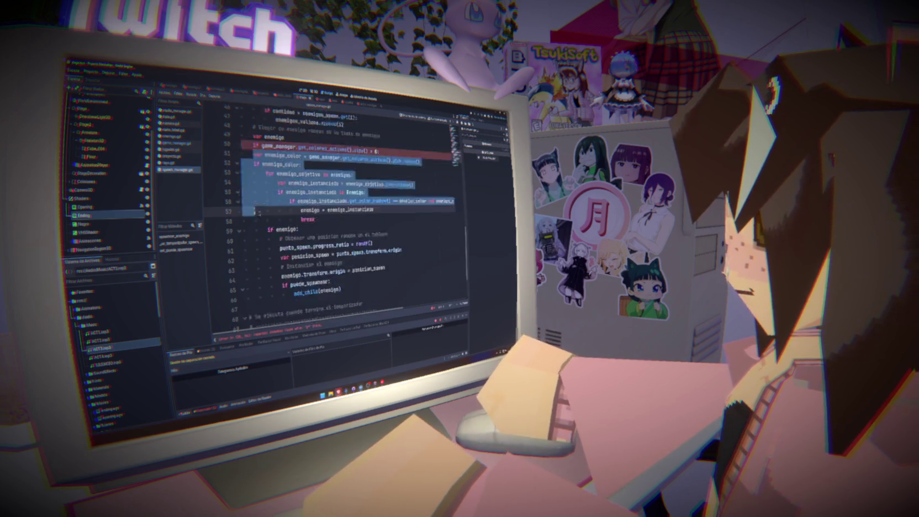
{"action": "key", "text": "shift+Down"}
{"action": "key", "text": "shift+Down"}
{"action": "key", "text": "shift+Down"}
{"action": "key", "text": "Tab"}
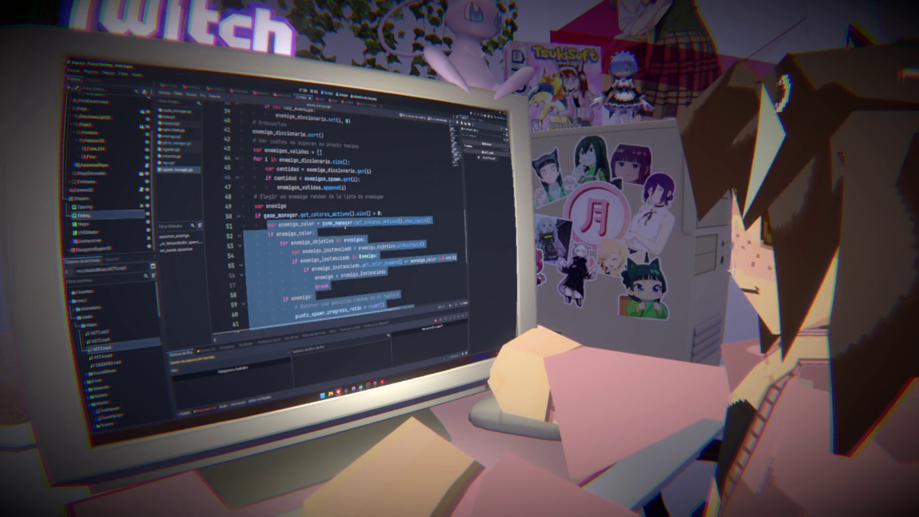
Step: Delete the old 'if enemigo_color:' line and unindent the block from the for-loop to add_child
{"action": "left_click", "coordinate": [345, 226]}
{"action": "key", "text": "ctrl+shift+k"}
{"action": "scroll", "coordinate": [345, 236], "scroll_direction": "down", "scroll_amount": 3}
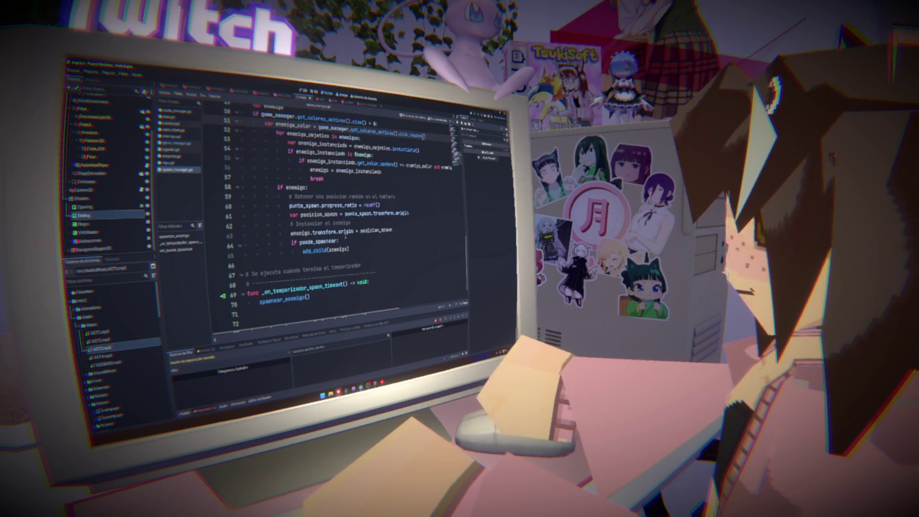
{"action": "mouse_move", "coordinate": [349, 250]}
{"action": "left_mouse_down"}
{"action": "mouse_move", "coordinate": [309, 243]}
{"action": "mouse_move", "coordinate": [217, 136]}
{"action": "left_mouse_up"}
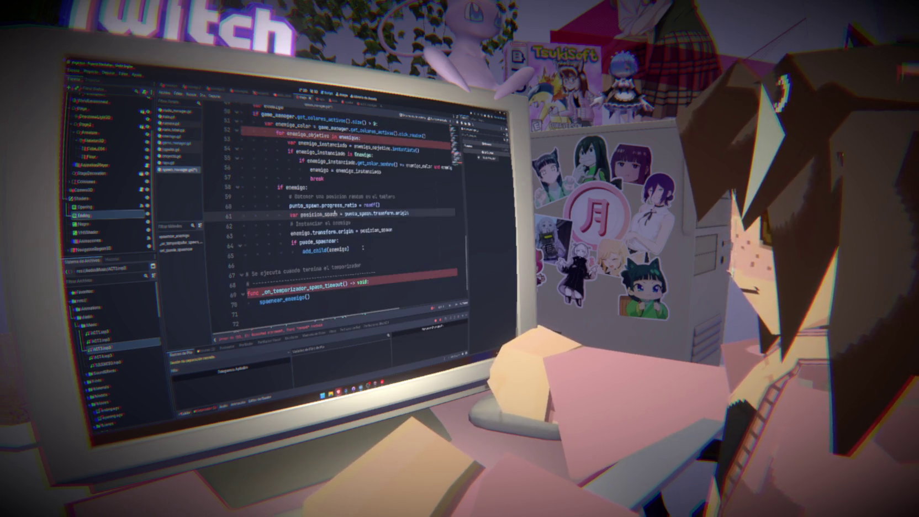
{"action": "key", "text": "shift+Tab"}
{"action": "left_click", "coordinate": [426, 221]}
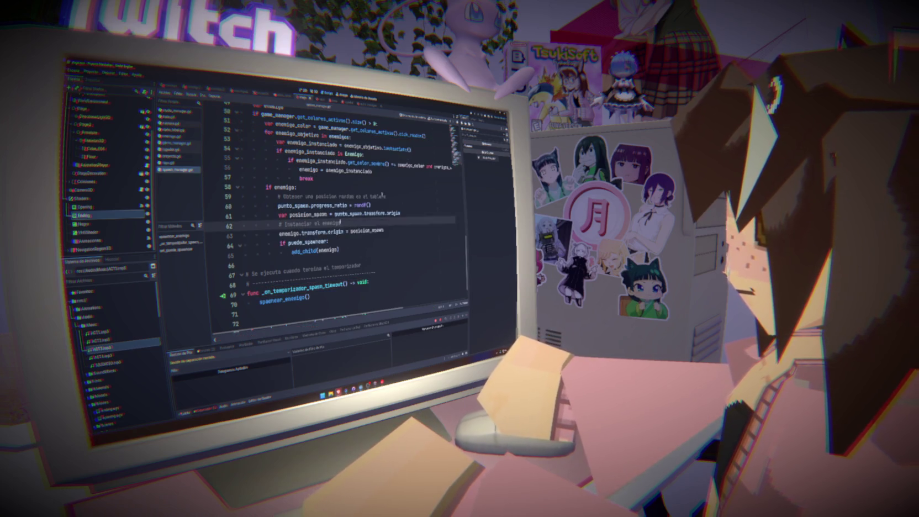
Step: Test-run the project to check that enemies spawn correctly
{"action": "scroll", "coordinate": [383, 196], "scroll_direction": "up", "scroll_amount": 2}
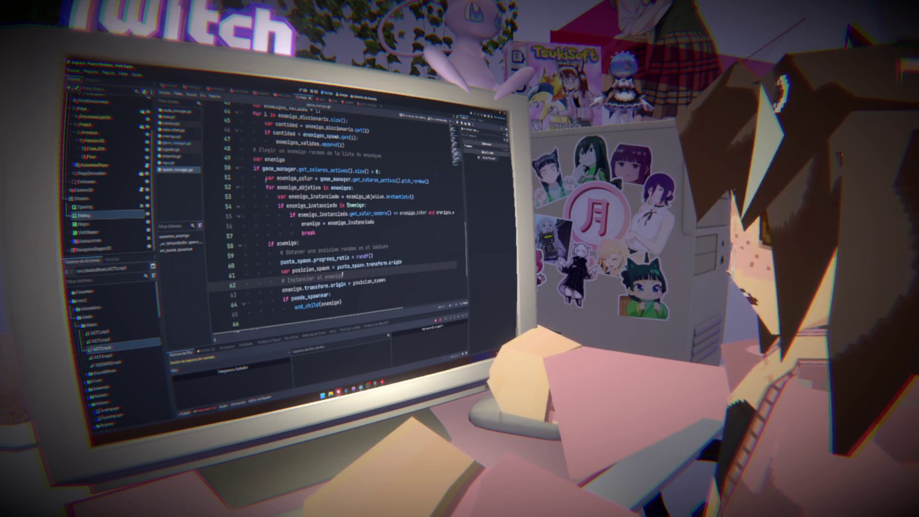
{"action": "left_click", "coordinate": [442, 182]}
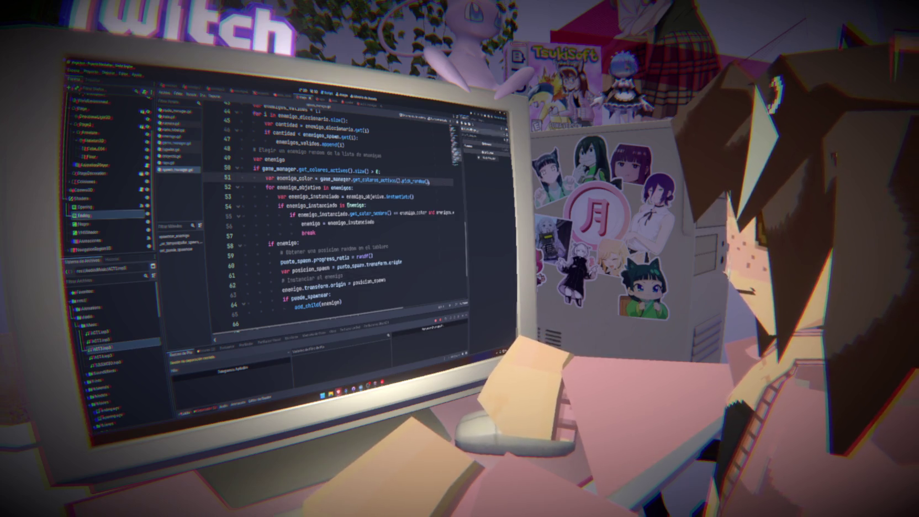
{"action": "left_click", "coordinate": [472, 115]}
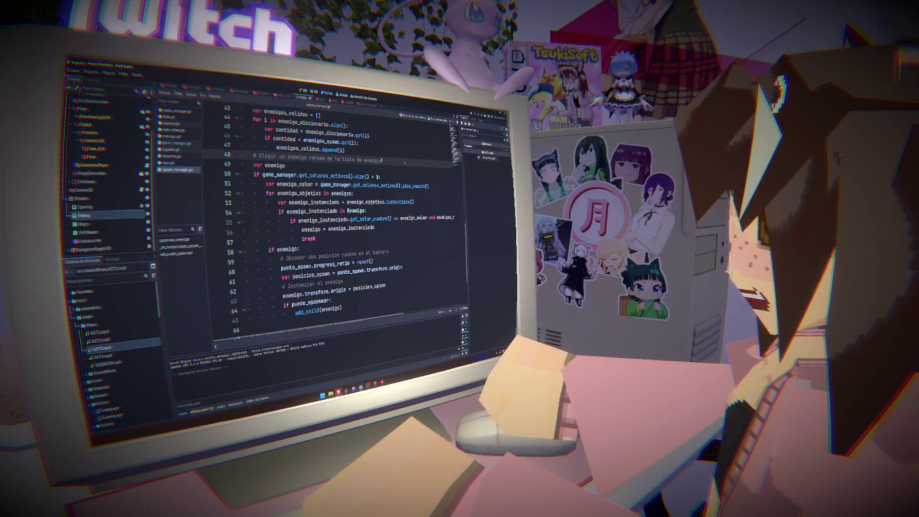
{"action": "scroll", "coordinate": [332, 221], "scroll_direction": "down", "scroll_amount": 3}
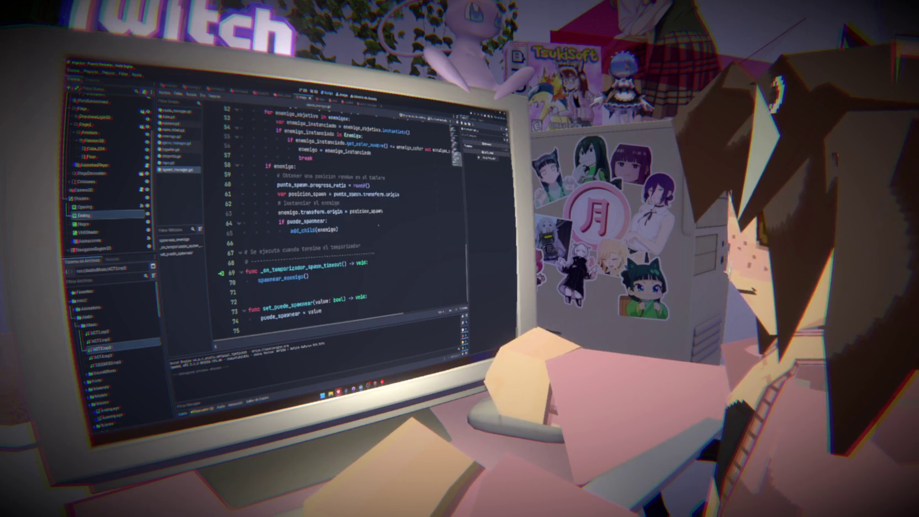
Step: In game_manager.gd, add a return after animaciones.play("mostrar") on line 72
{"action": "left_click", "coordinate": [182, 111]}
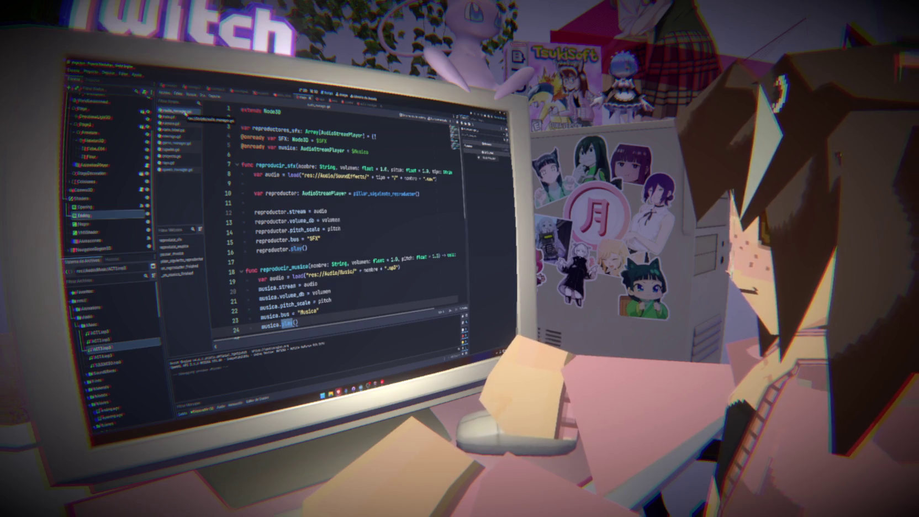
{"action": "left_click", "coordinate": [176, 143]}
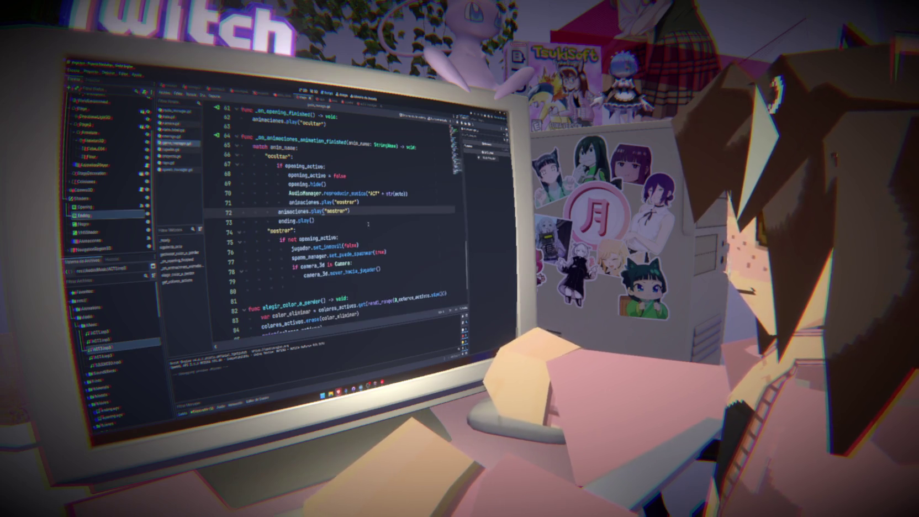
{"action": "left_click", "coordinate": [380, 203]}
{"action": "key", "text": "Return"}
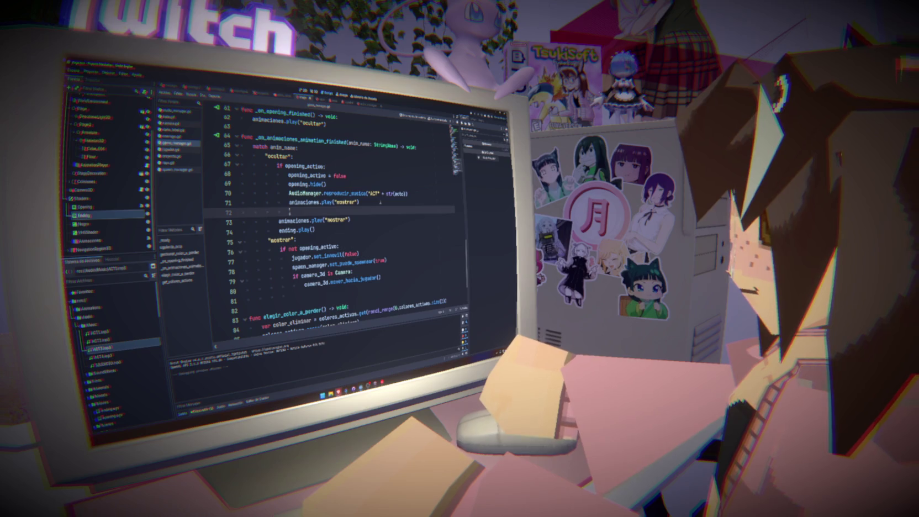
{"action": "type", "text": "return"}
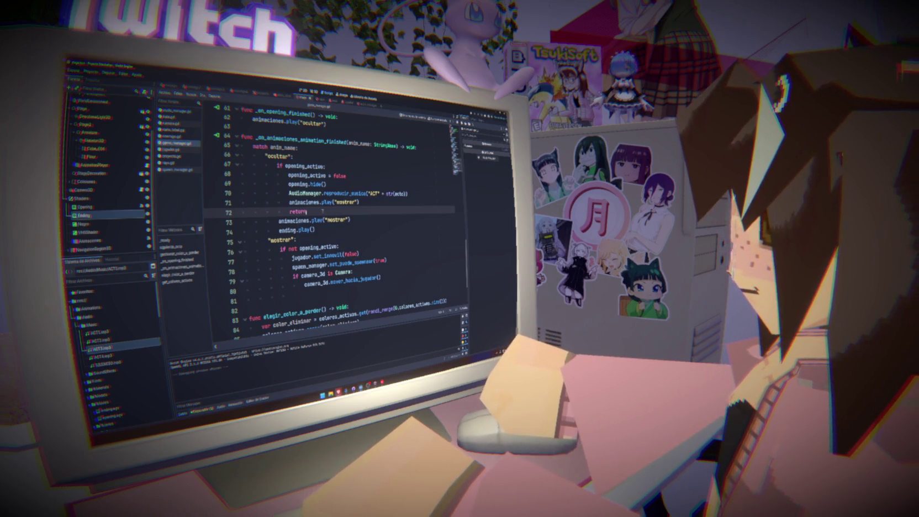
Step: Add a return after camera_3d.mover_hacia_jugador() on line 80 and run the game with F5
{"action": "left_click", "coordinate": [390, 272]}
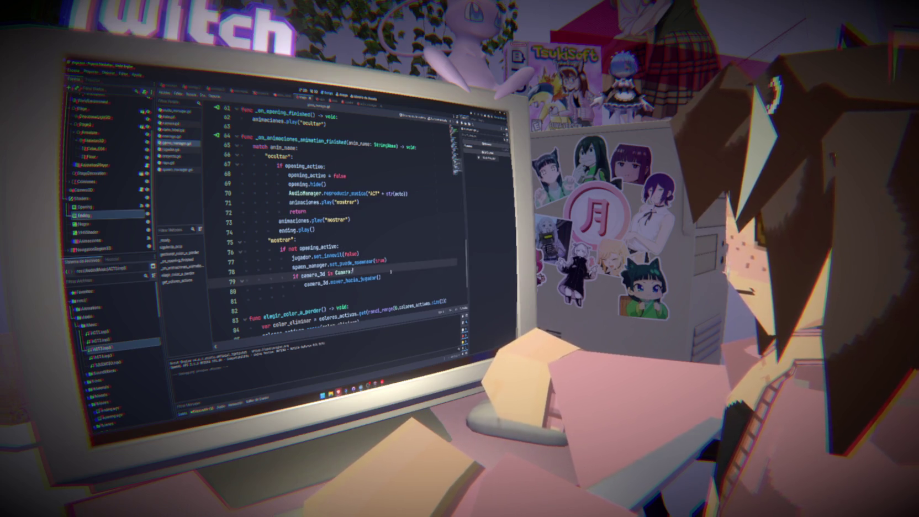
{"action": "key", "text": "Return"}
{"action": "key", "text": "Return"}
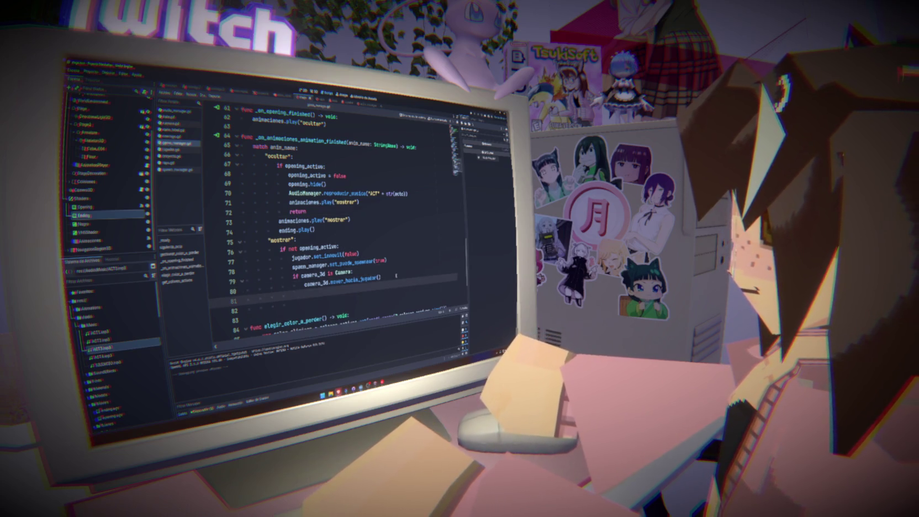
{"action": "type", "text": "return"}
{"action": "key", "text": "Delete"}
{"action": "key", "text": "Delete"}
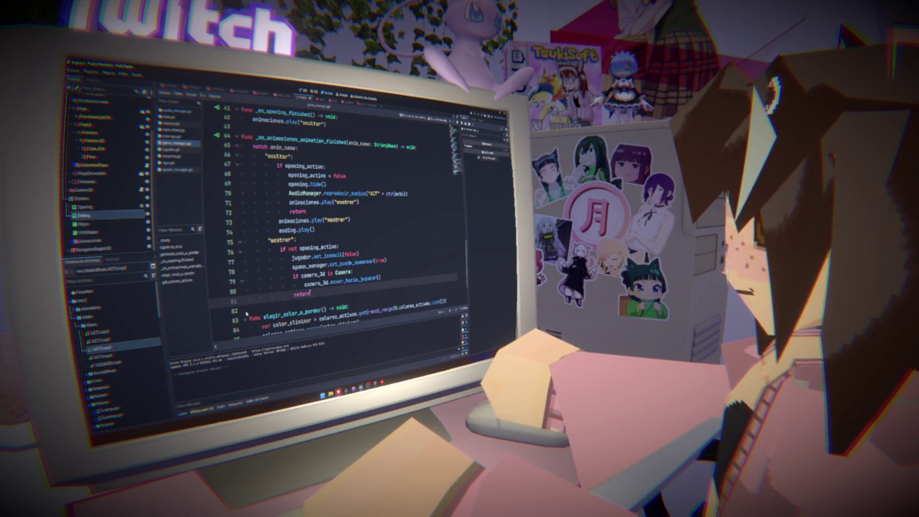
{"action": "left_click", "coordinate": [405, 246]}
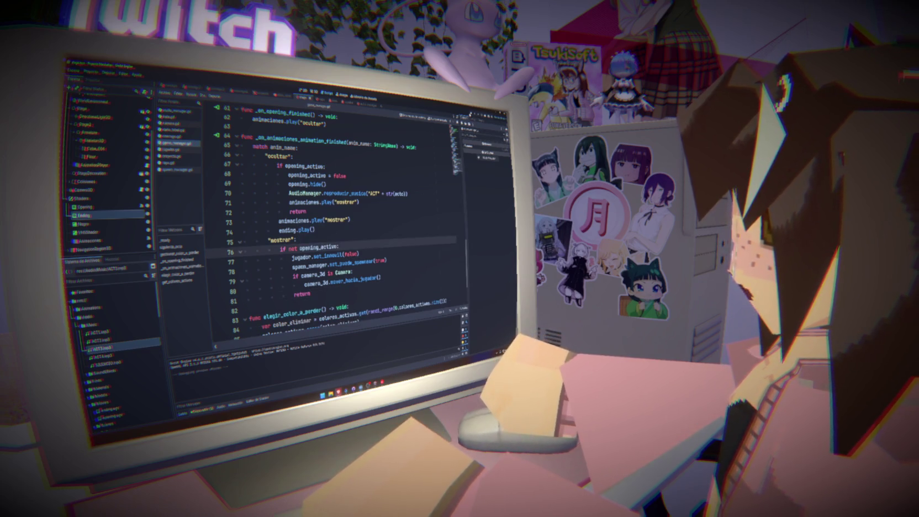
{"action": "key", "text": "F5"}
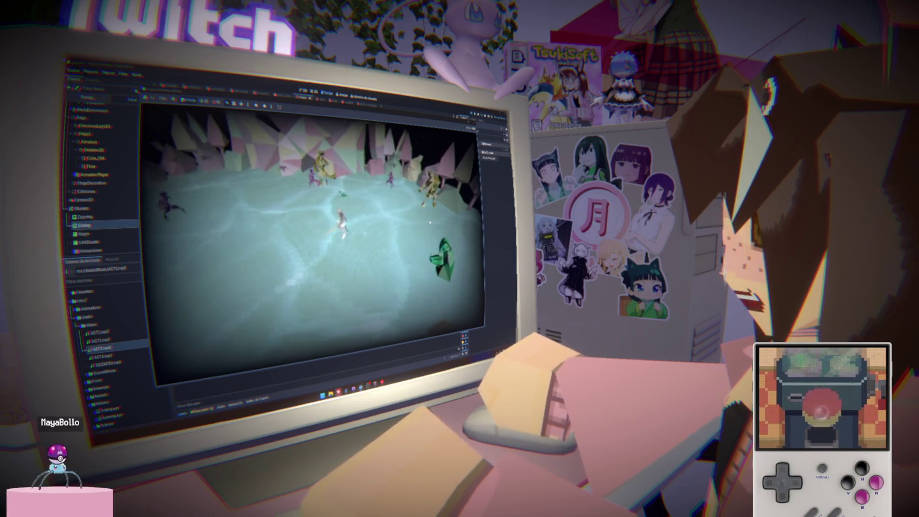
Step: Stop the running game test with F8 and return to the script editor
{"action": "key", "text": "F8"}
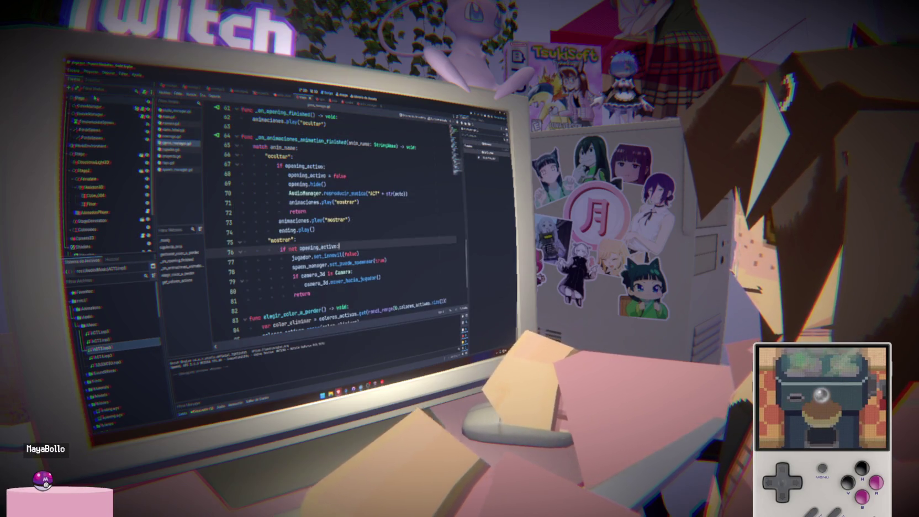
Step: Select the Jugador node in the Scene dock and review the ending.play() line in game_manager.gd
{"action": "scroll", "coordinate": [91, 222], "scroll_direction": "down", "scroll_amount": 2}
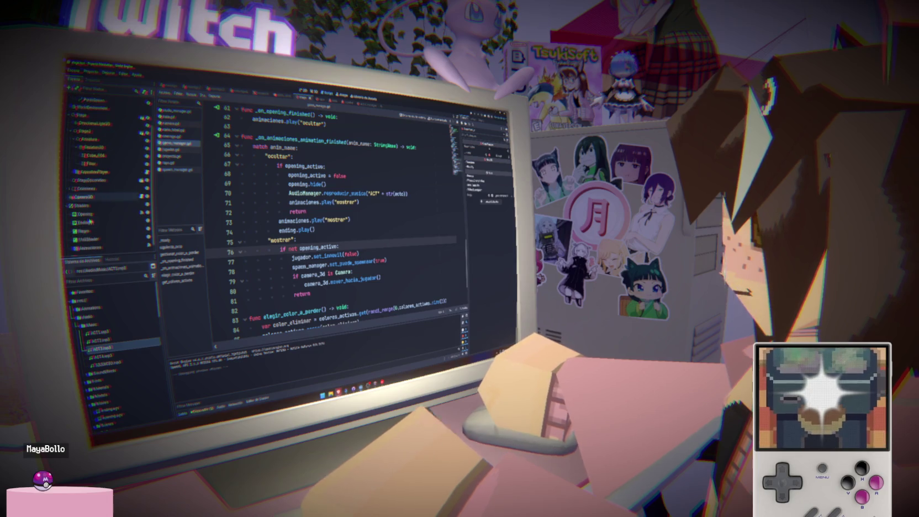
{"action": "scroll", "coordinate": [91, 221], "scroll_direction": "down", "scroll_amount": 2}
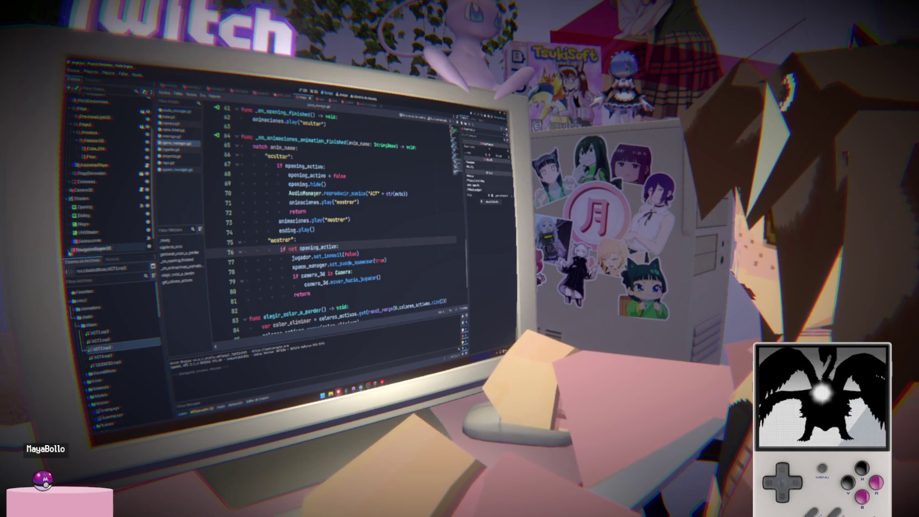
{"action": "scroll", "coordinate": [91, 232], "scroll_direction": "down", "scroll_amount": 2}
{"action": "left_click", "coordinate": [85, 241]}
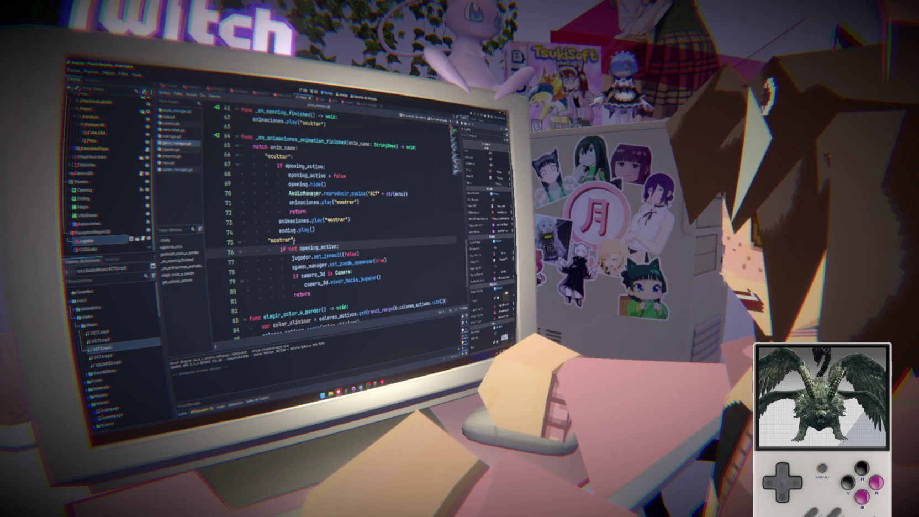
{"action": "scroll", "coordinate": [489, 221], "scroll_direction": "down", "scroll_amount": 2}
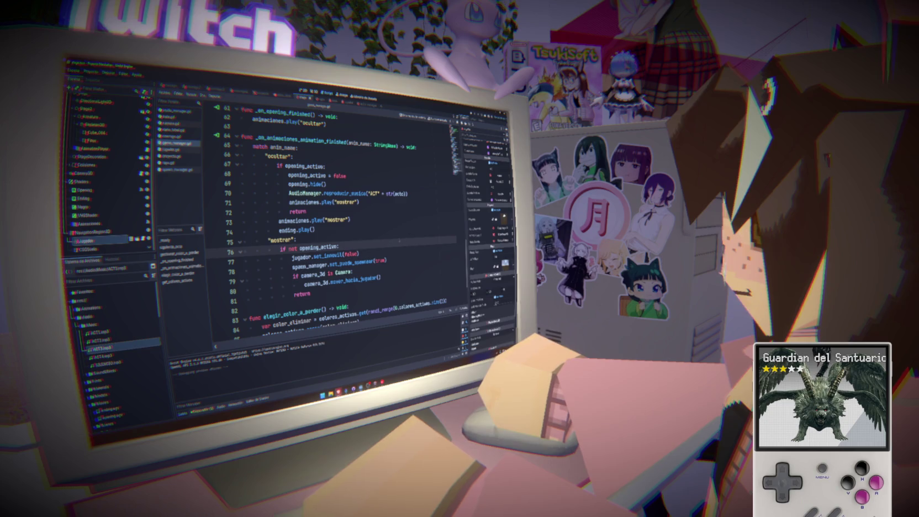
{"action": "left_click", "coordinate": [399, 232]}
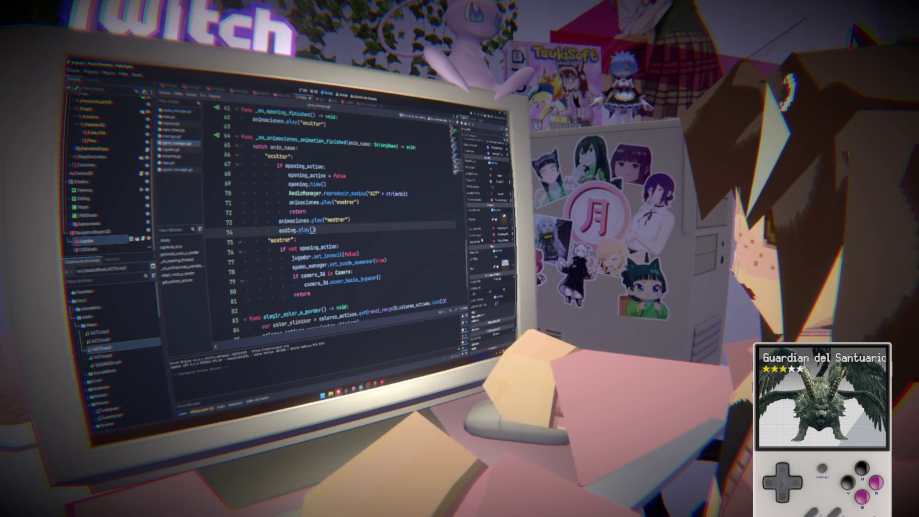
{"action": "scroll", "coordinate": [488, 205], "scroll_direction": "down", "scroll_amount": 3}
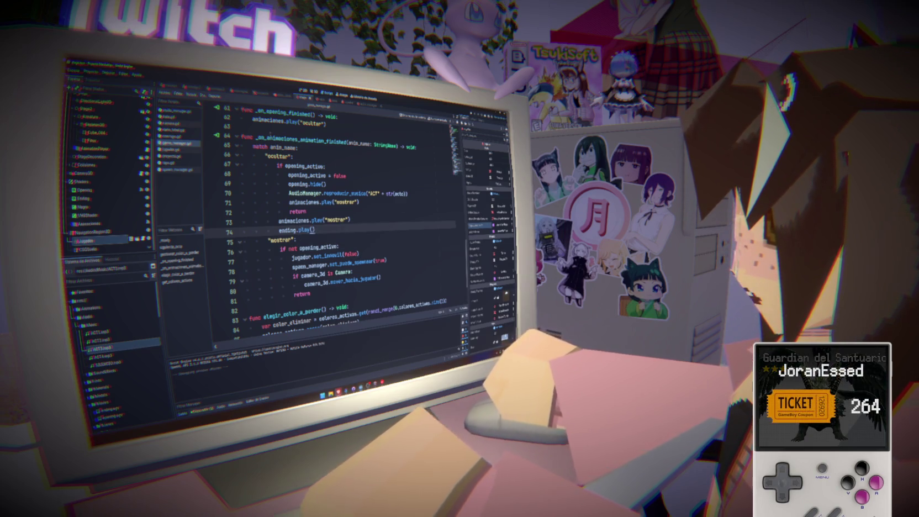
Step: Open jugador.gd, inspect the 'puede_escudo and not inmovil' condition in _ready, then run the game
{"action": "left_click", "coordinate": [171, 150]}
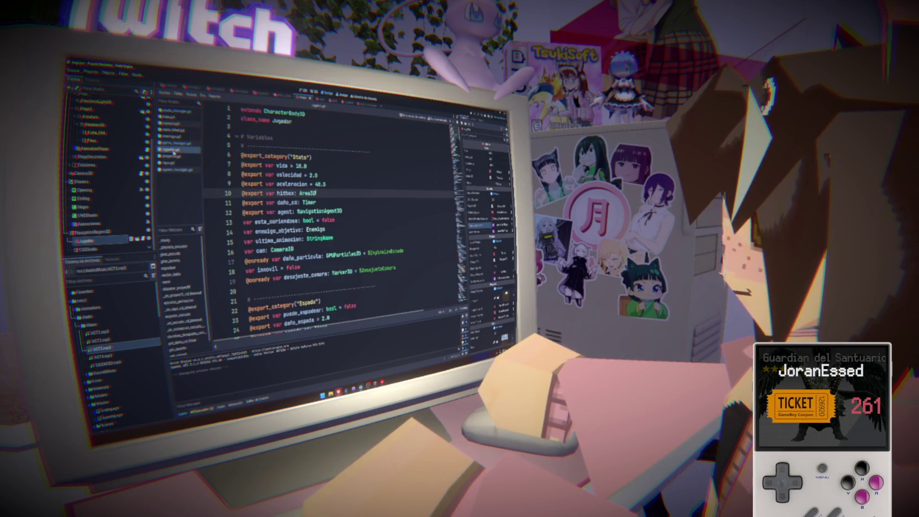
{"action": "scroll", "coordinate": [331, 221], "scroll_direction": "down", "scroll_amount": 20}
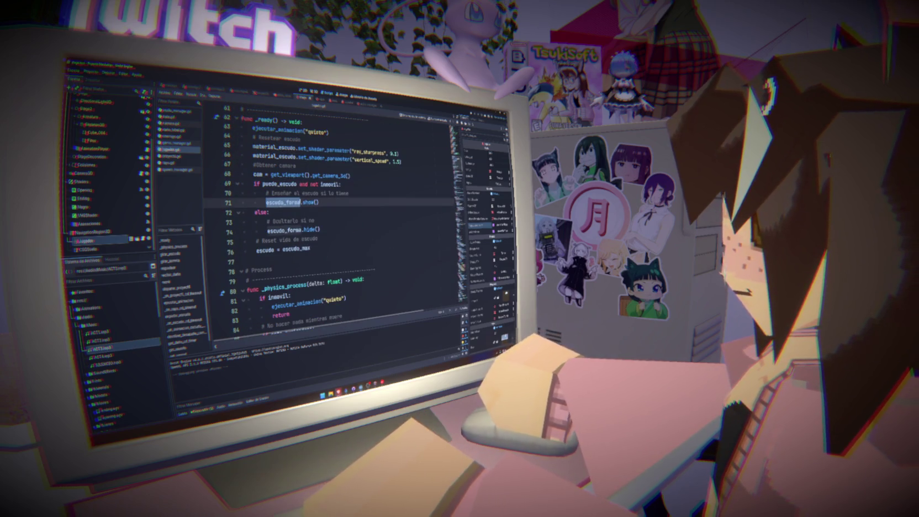
{"action": "double_click", "coordinate": [279, 184]}
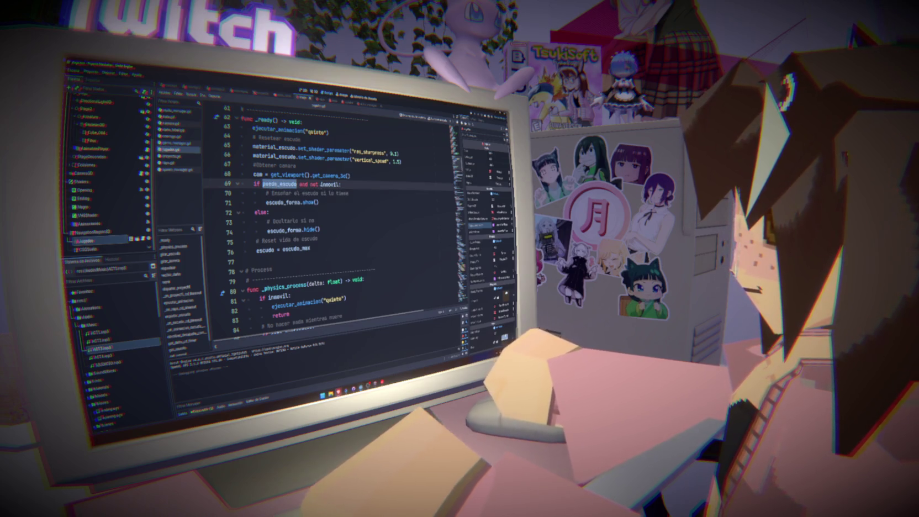
{"action": "mouse_move", "coordinate": [331, 184]}
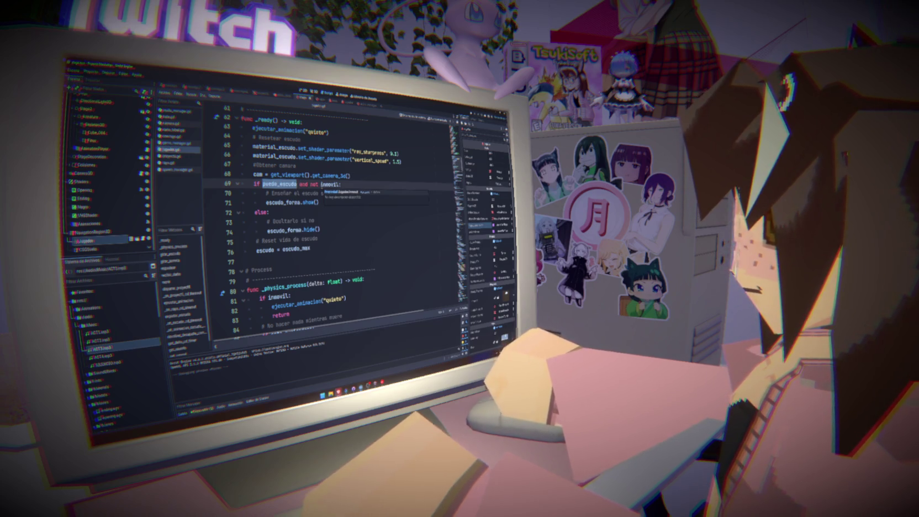
{"action": "left_click_drag", "start_coordinate": [340, 185], "coordinate": [298, 185]}
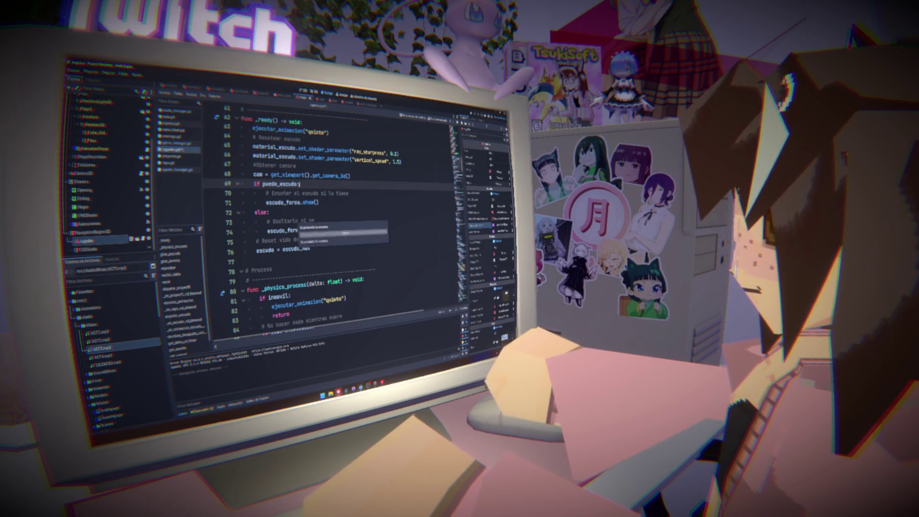
{"action": "left_click", "coordinate": [302, 91]}
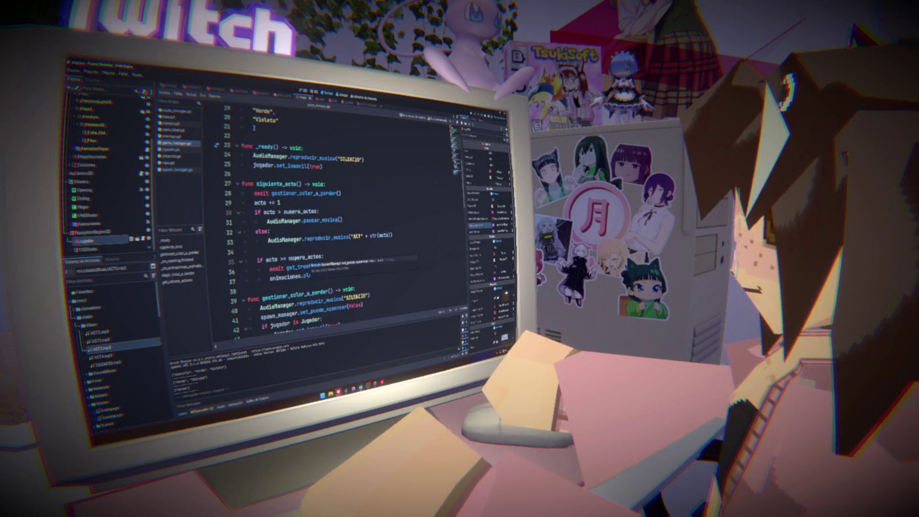
Step: Move the 10-second timer and ocultar lines into the final-act branch after pausar_musica()
{"action": "left_click", "coordinate": [283, 259]}
{"action": "key", "text": "BackSpace"}
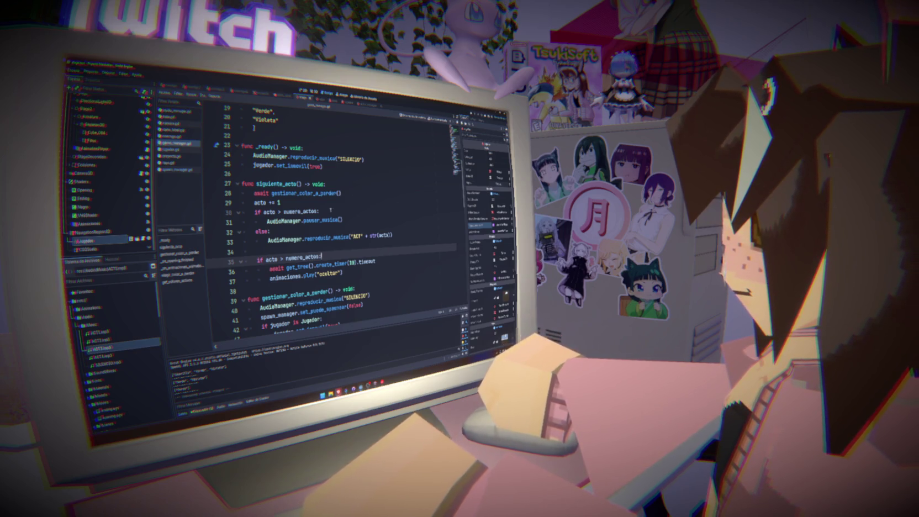
{"action": "left_click_drag", "start_coordinate": [345, 271], "coordinate": [270, 267]}
{"action": "key", "text": "ctrl+c"}
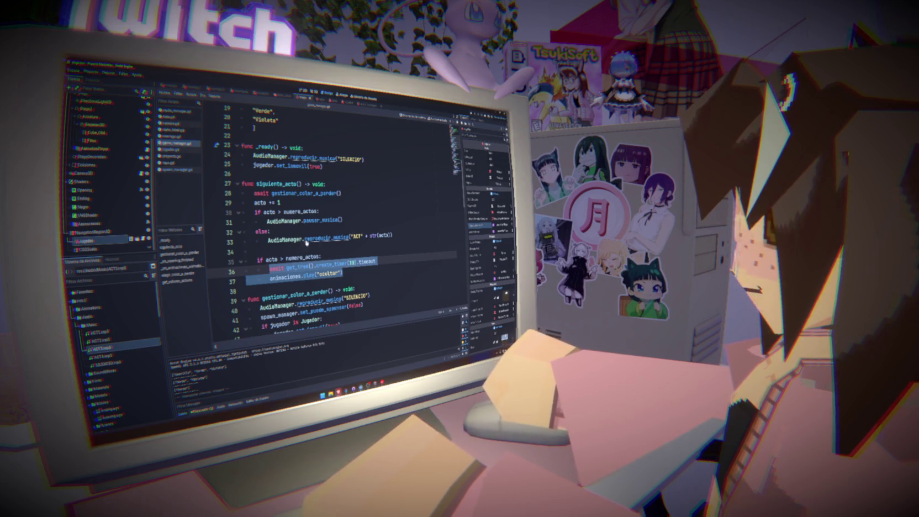
{"action": "key", "text": "BackSpace"}
{"action": "left_click", "coordinate": [355, 218]}
{"action": "key", "text": "Return"}
{"action": "key", "text": "ctrl+v"}
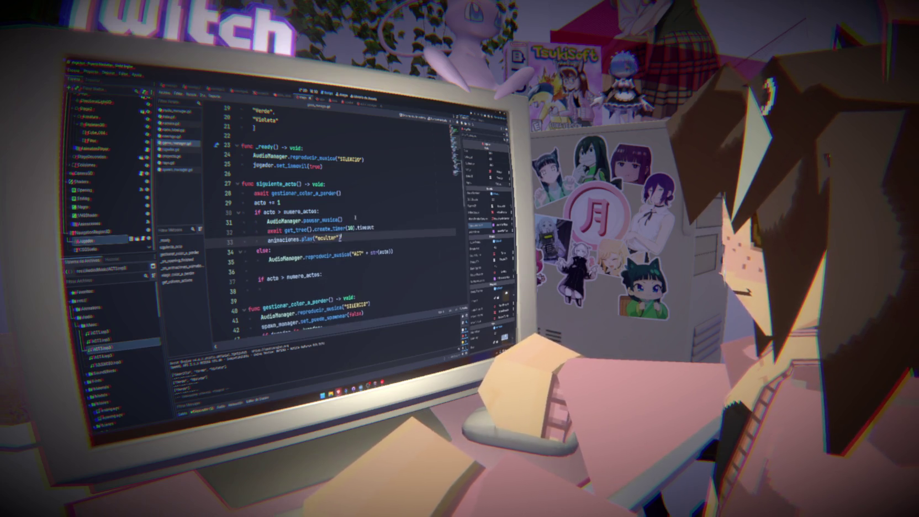
Step: Delete the leftover end-of-acts if, replace pausar_musica() with reproducir_musica("SILENCIO"), and run
{"action": "left_click_drag", "start_coordinate": [246, 276], "coordinate": [215, 284]}
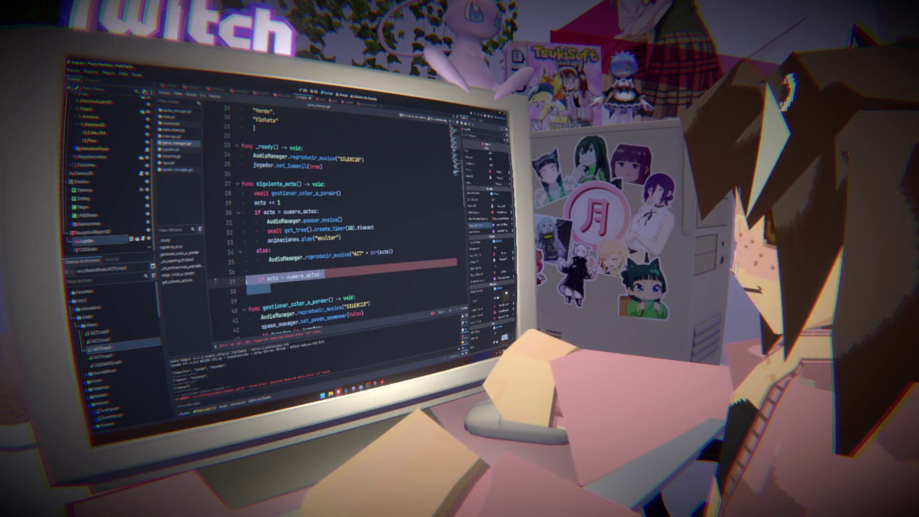
{"action": "key", "text": "BackSpace"}
{"action": "key", "text": "BackSpace"}
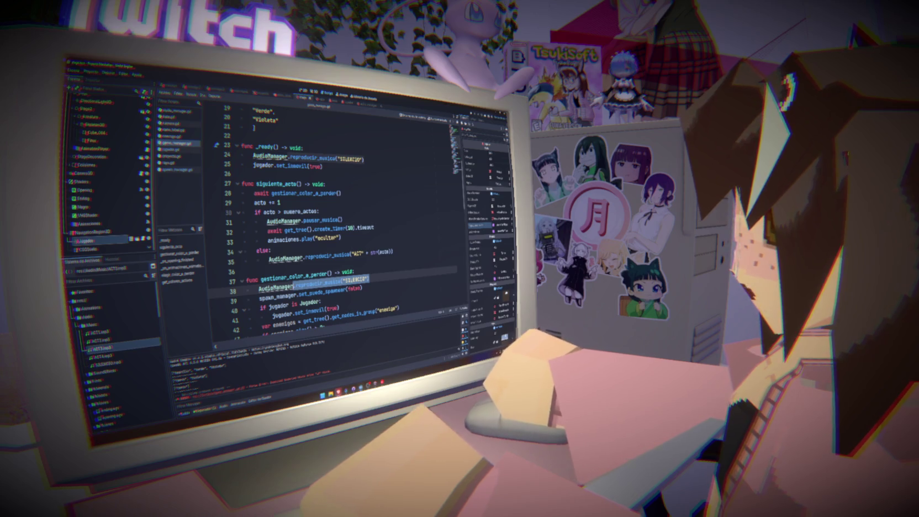
{"action": "left_click_drag", "start_coordinate": [342, 219], "coordinate": [303, 221]}
{"action": "type", "text": "reproducir_musica(\"SILENCIO\")"}
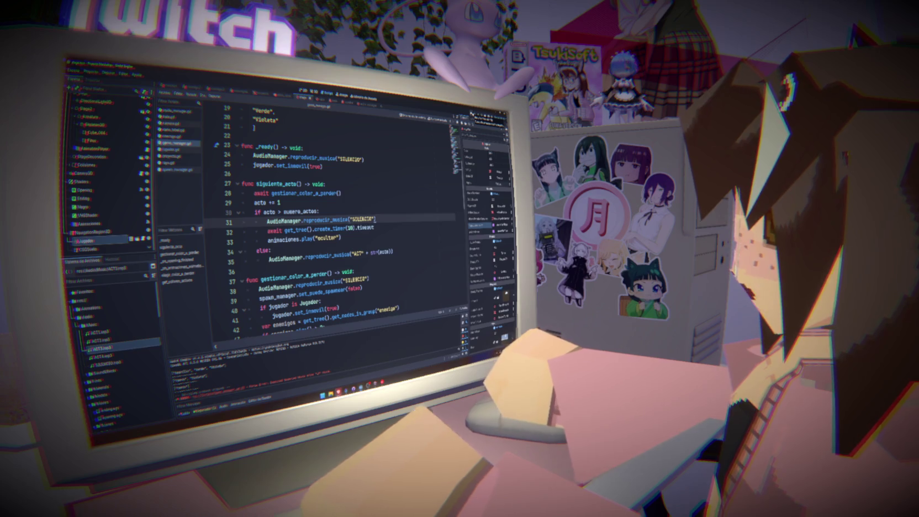
{"action": "key", "text": "F5"}
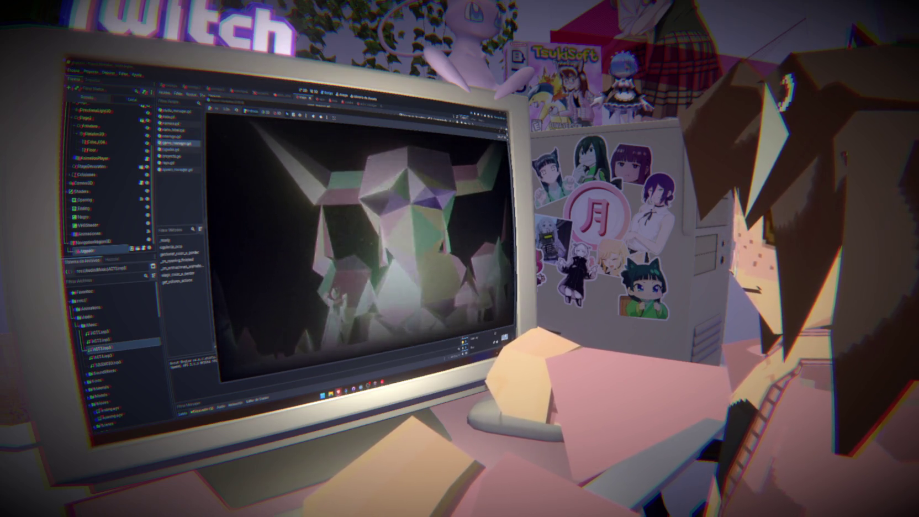
Step: Enlarge the second cat photo in Discord's mishis channel, then return to the running game
{"action": "key", "text": "alt+Tab"}
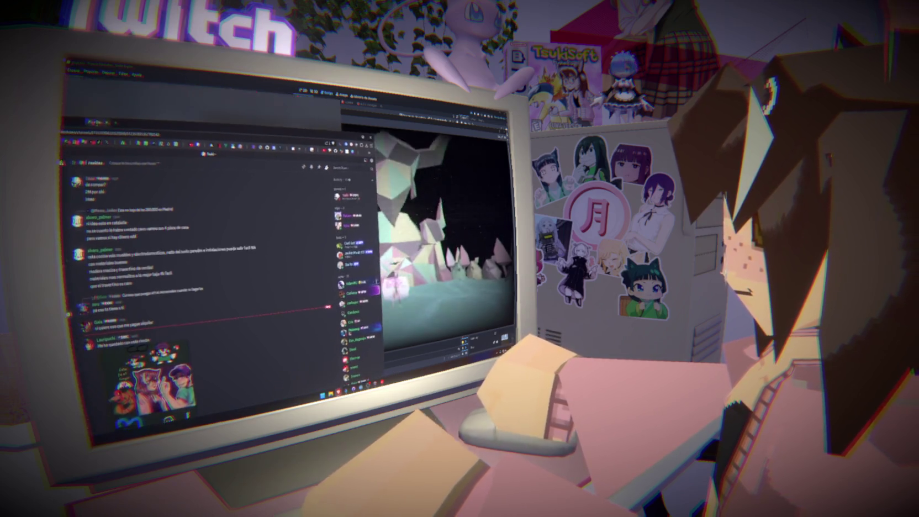
{"action": "left_click", "coordinate": [89, 281]}
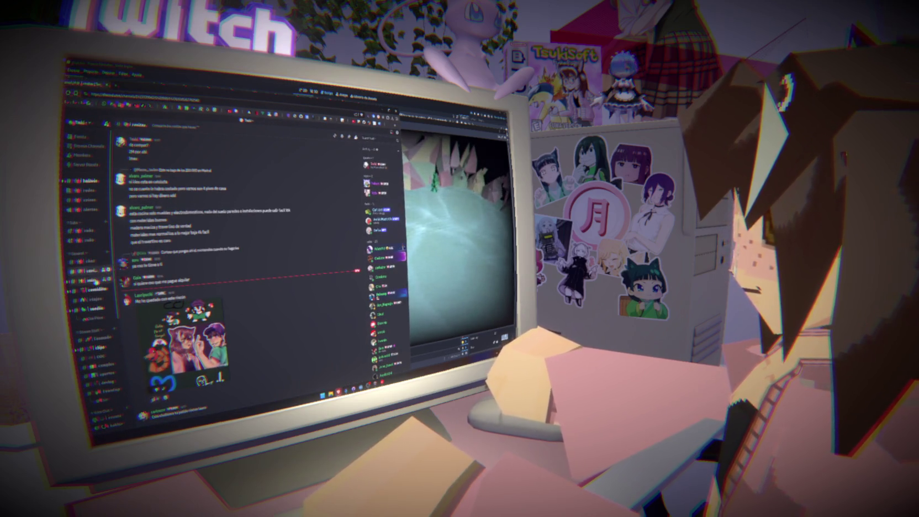
{"action": "left_click", "coordinate": [188, 353]}
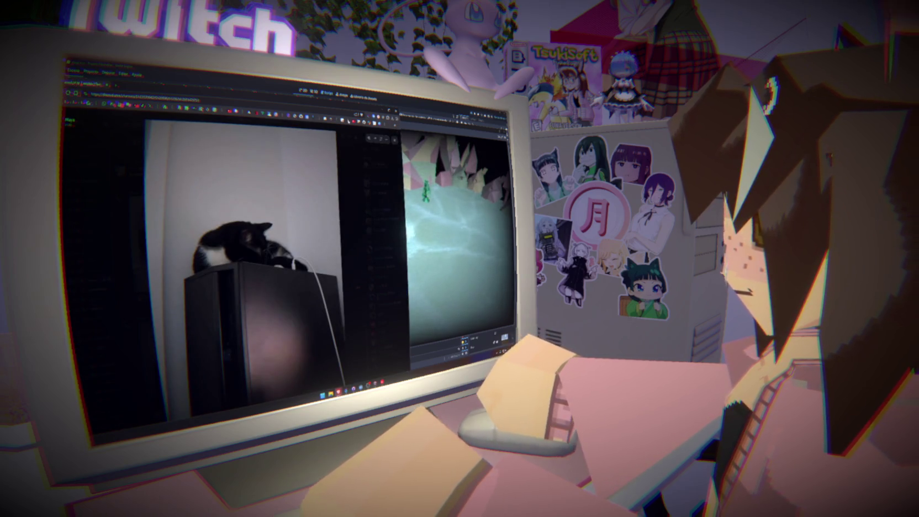
{"action": "key", "text": "alt+Tab"}
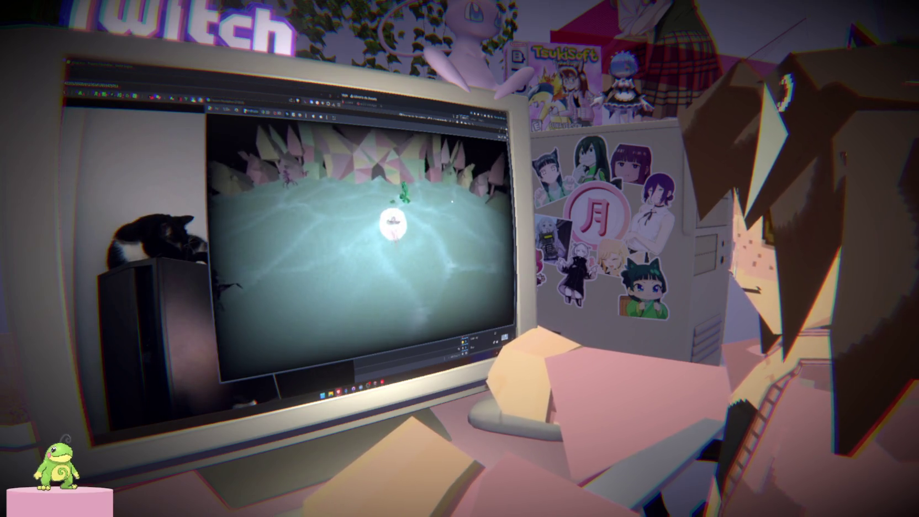
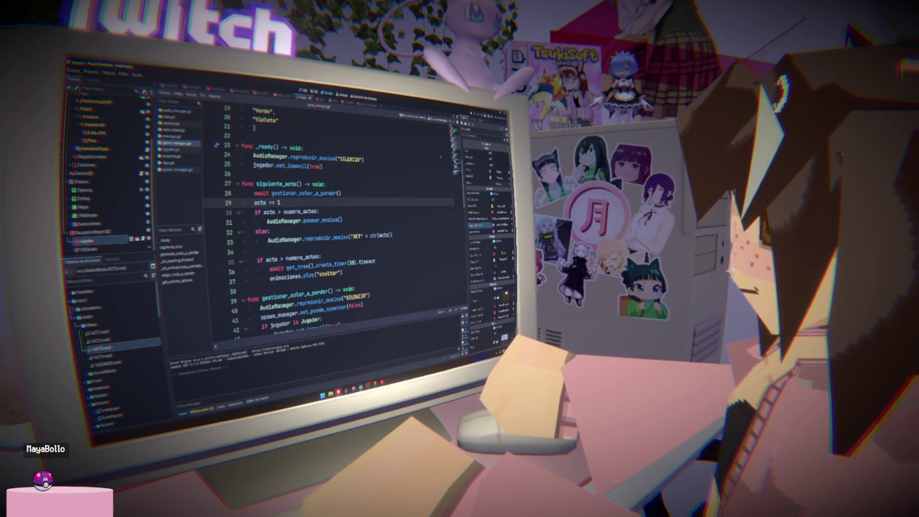
Step: Test-run the game twice from line 24 of the game manager script, then bring up the Proyecto menu
{"action": "left_click", "coordinate": [363, 160]}
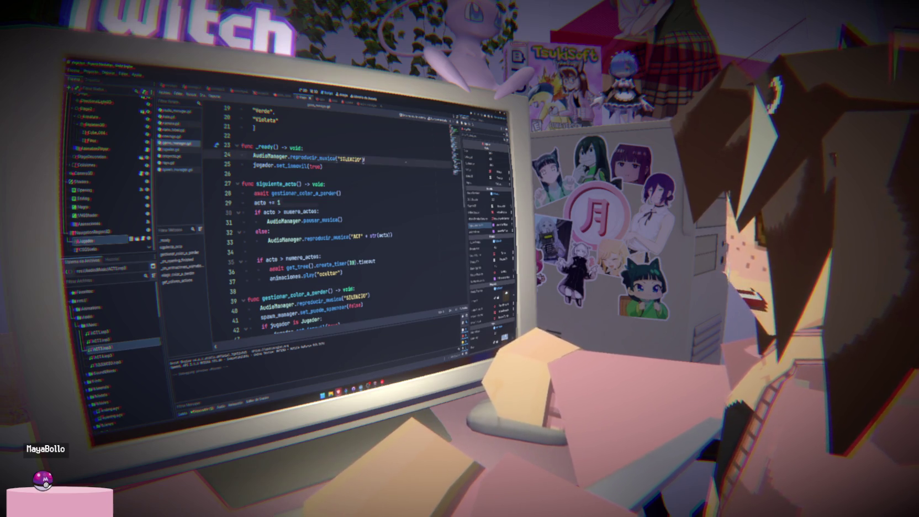
{"action": "key", "text": "F5"}
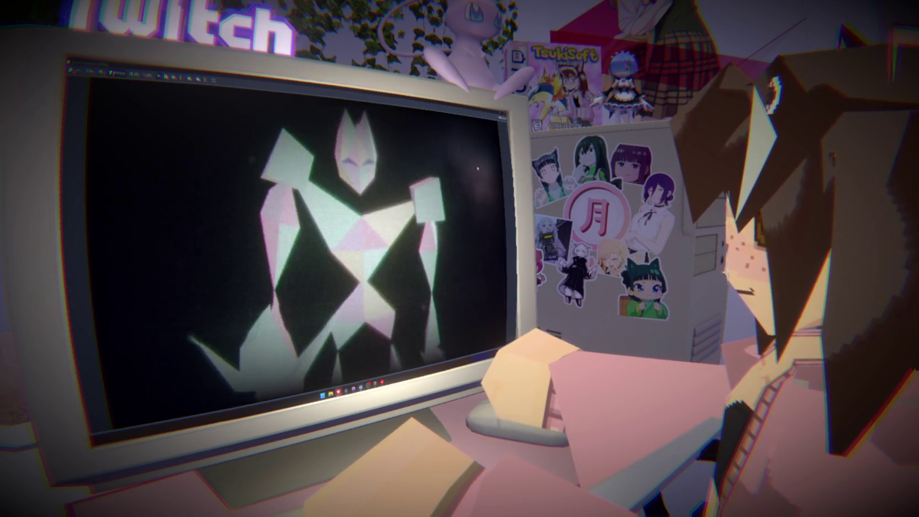
{"action": "key", "text": "F8"}
{"action": "key", "text": "F5"}
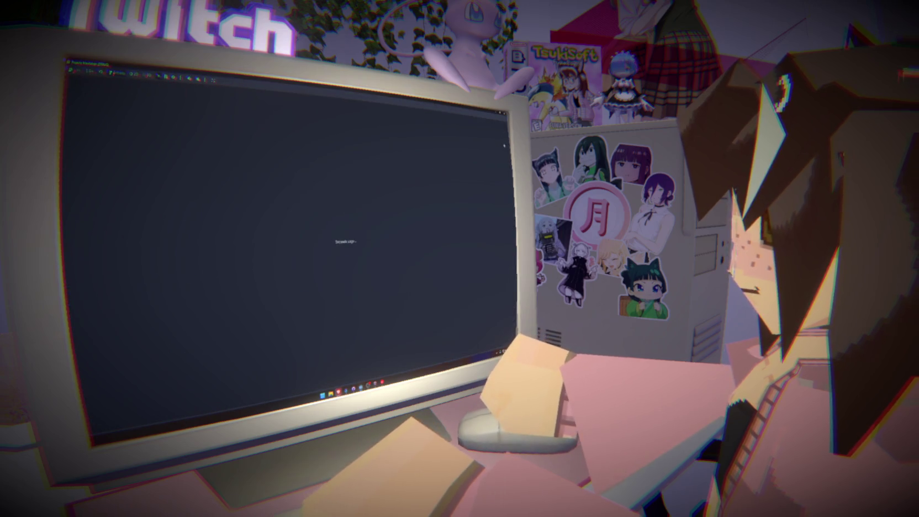
{"action": "key", "text": "F8"}
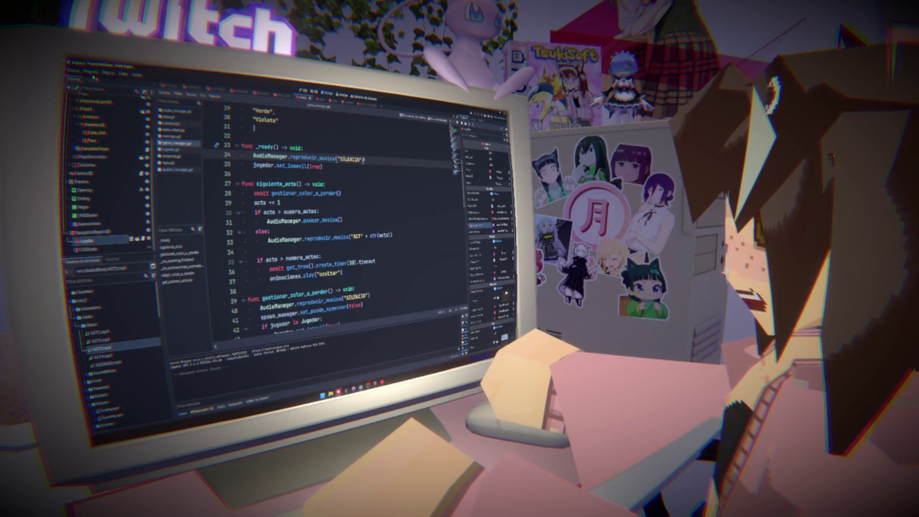
{"action": "left_click", "coordinate": [90, 72]}
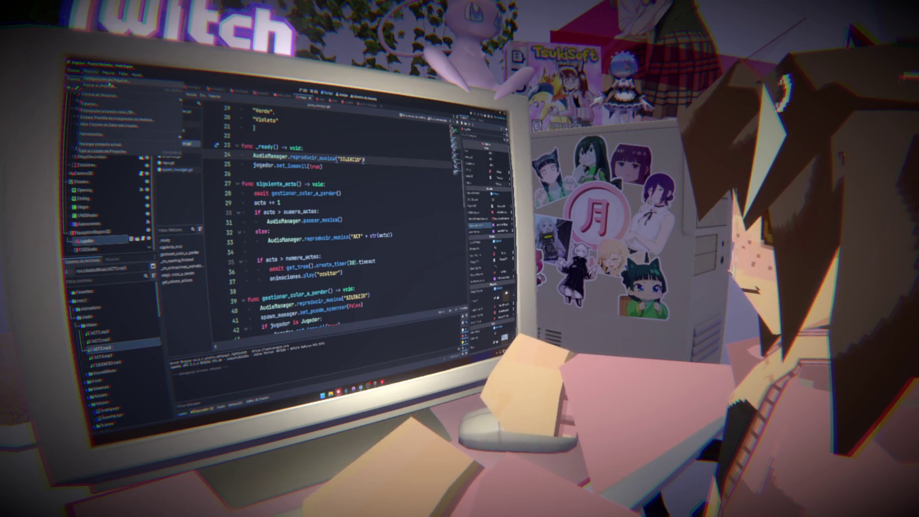
Step: Change the Modo setting under Visualización > Ventana to a different window mode
{"action": "left_click", "coordinate": [106, 81]}
{"action": "left_click", "coordinate": [185, 217]}
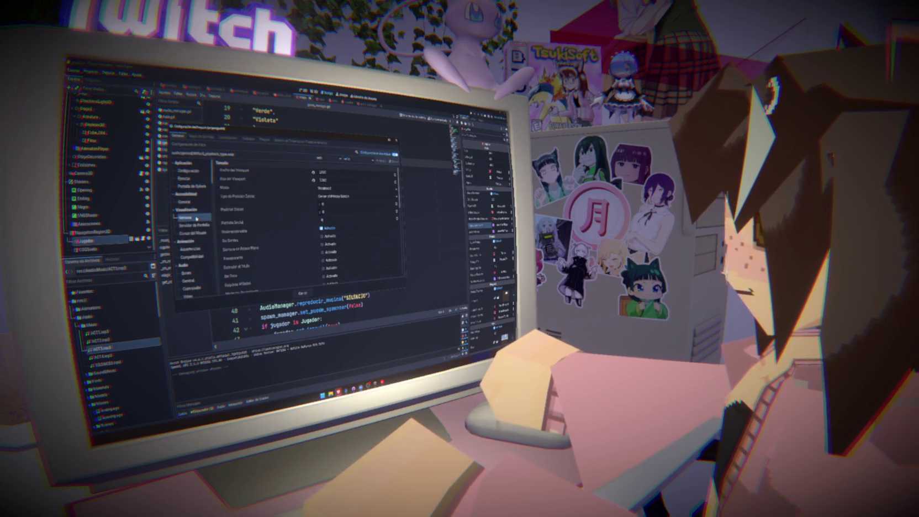
{"action": "left_click", "coordinate": [356, 189]}
{"action": "left_click", "coordinate": [333, 216]}
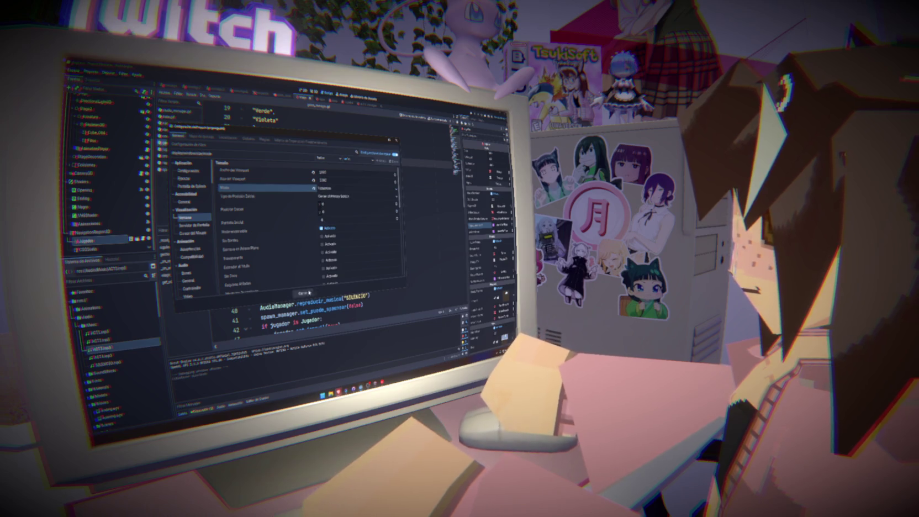
{"action": "left_click", "coordinate": [303, 293]}
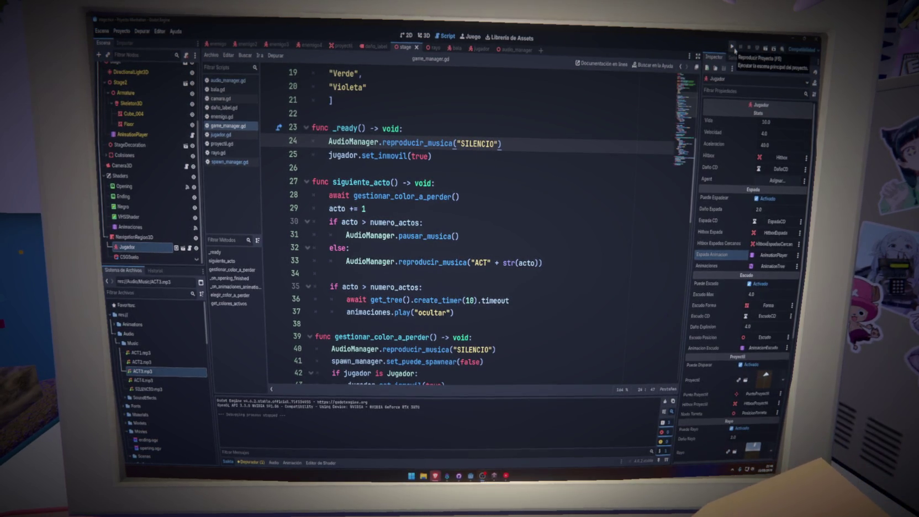
Step: Test the game, review lines 68–78 of the animation-finished handler, then switch to the browser
{"action": "left_click", "coordinate": [732, 47]}
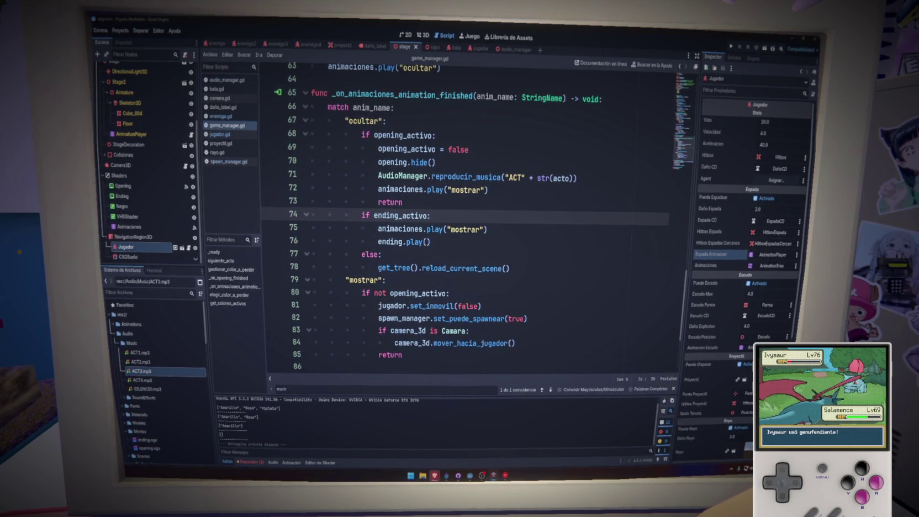
{"action": "mouse_move", "coordinate": [472, 257]}
{"action": "left_mouse_down"}
{"action": "mouse_move", "coordinate": [381, 163]}
{"action": "mouse_move", "coordinate": [204, 137]}
{"action": "left_mouse_up"}
{"action": "key", "text": "shift+Down"}
{"action": "key", "text": "shift+End"}
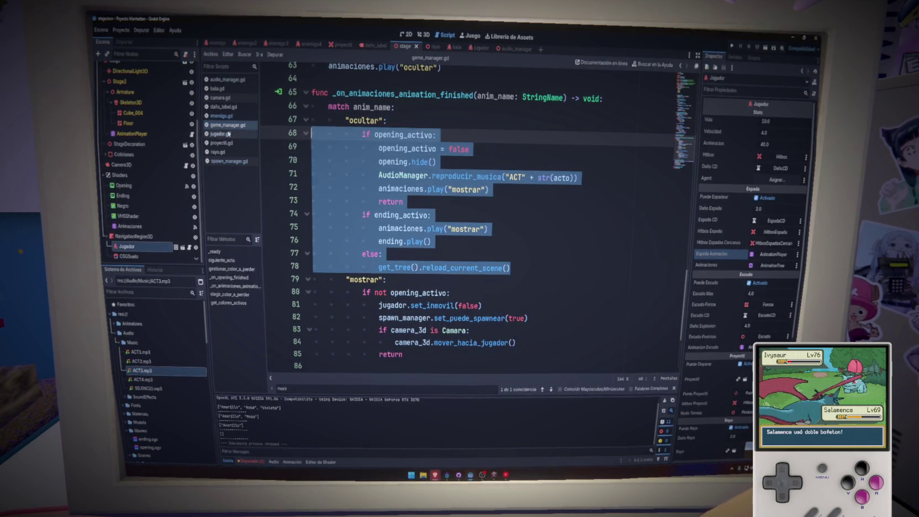
{"action": "left_click", "coordinate": [450, 135]}
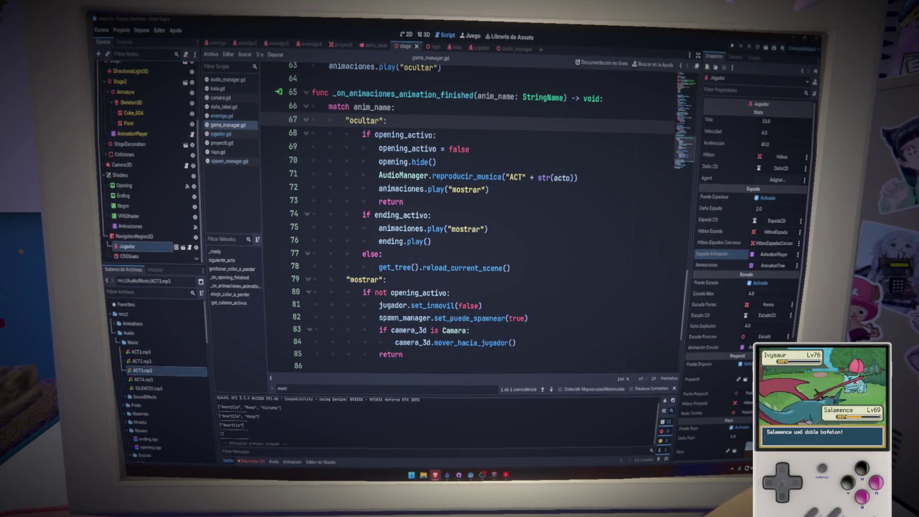
{"action": "mouse_move", "coordinate": [435, 474]}
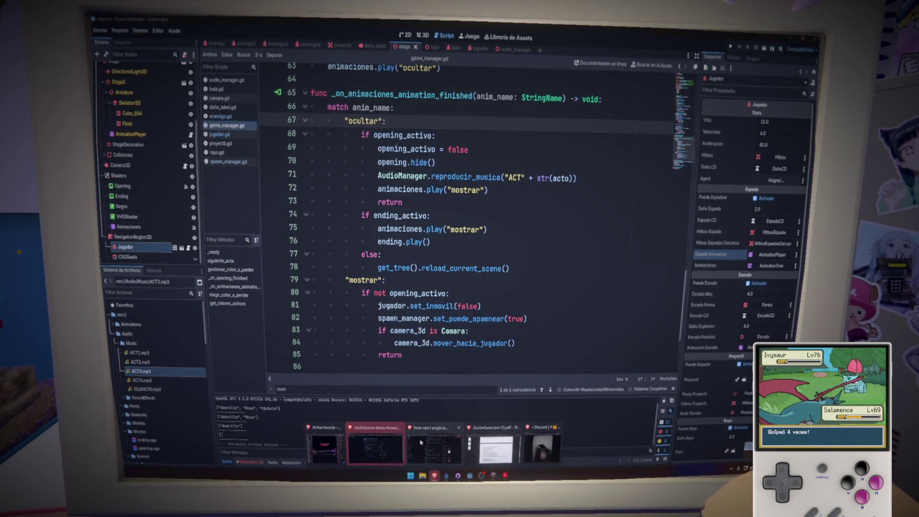
{"action": "left_click", "coordinate": [375, 448]}
{"action": "left_click", "coordinate": [165, 23]}
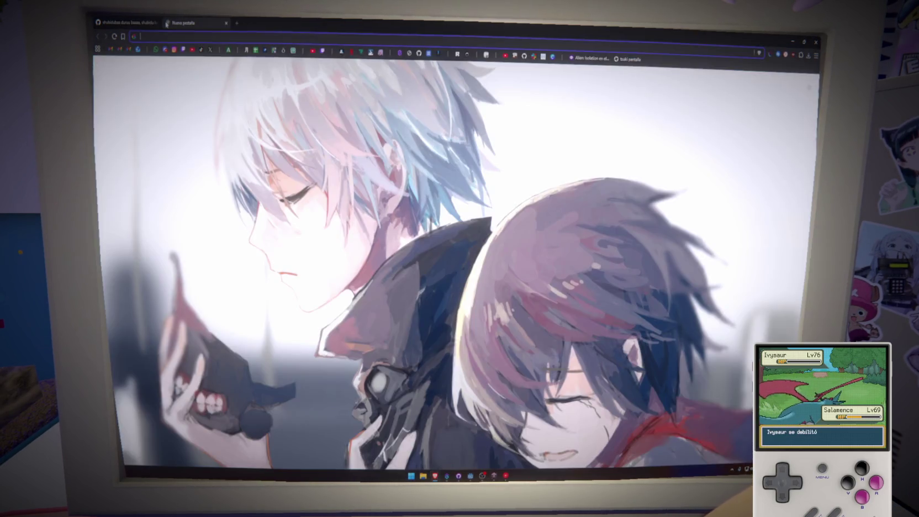
{"action": "left_click", "coordinate": [138, 17]}
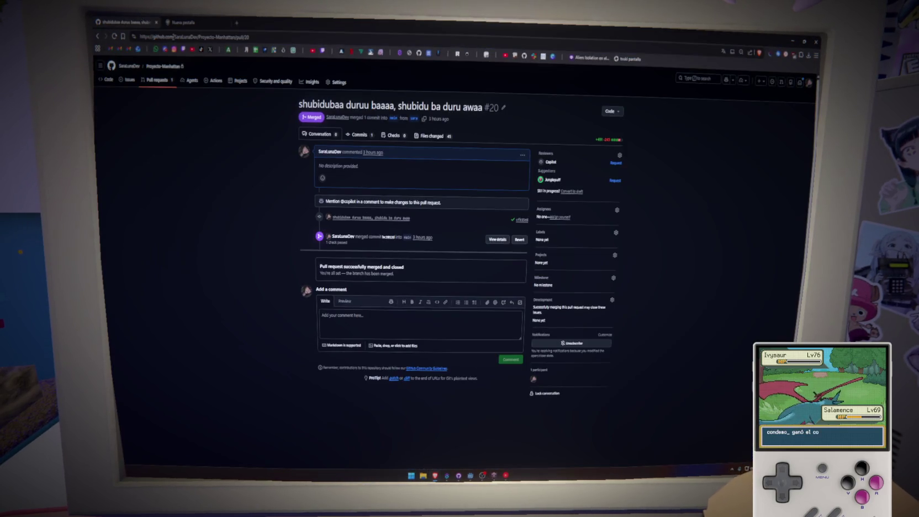
{"action": "scroll", "coordinate": [231, 187], "scroll_direction": "up", "scroll_amount": 5, "text": "ctrl"}
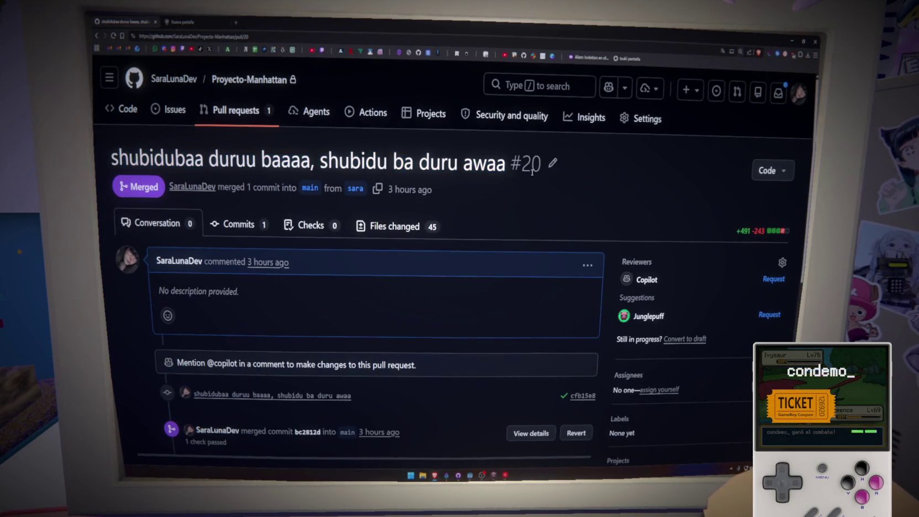
{"action": "left_click", "coordinate": [203, 20]}
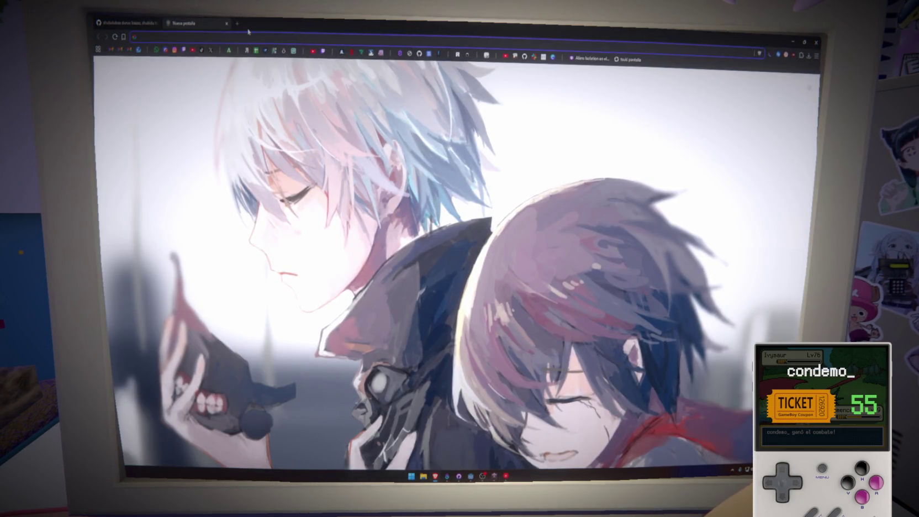
Step: Load itch.io and open the GLASSHEART page from the Creator Dashboard
{"action": "type", "text": "itch.io/game-assets"}
{"action": "key", "text": "Return"}
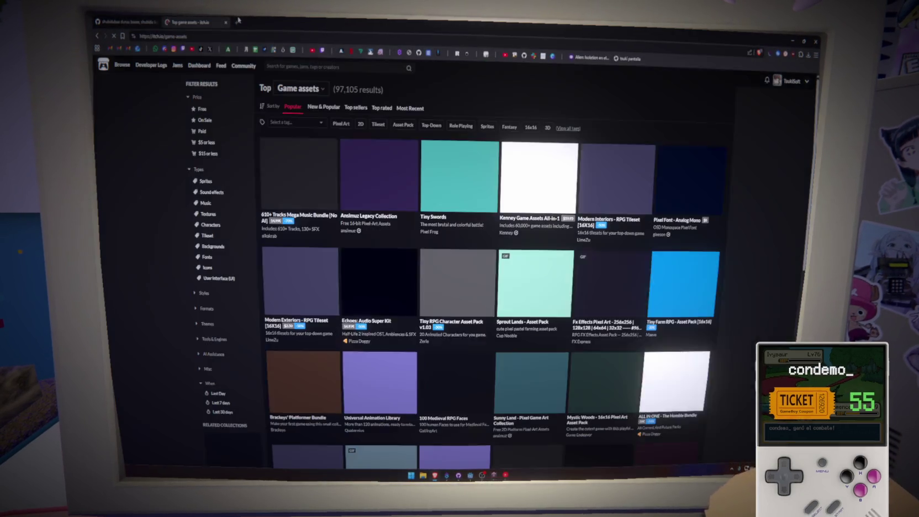
{"action": "left_click", "coordinate": [793, 81]}
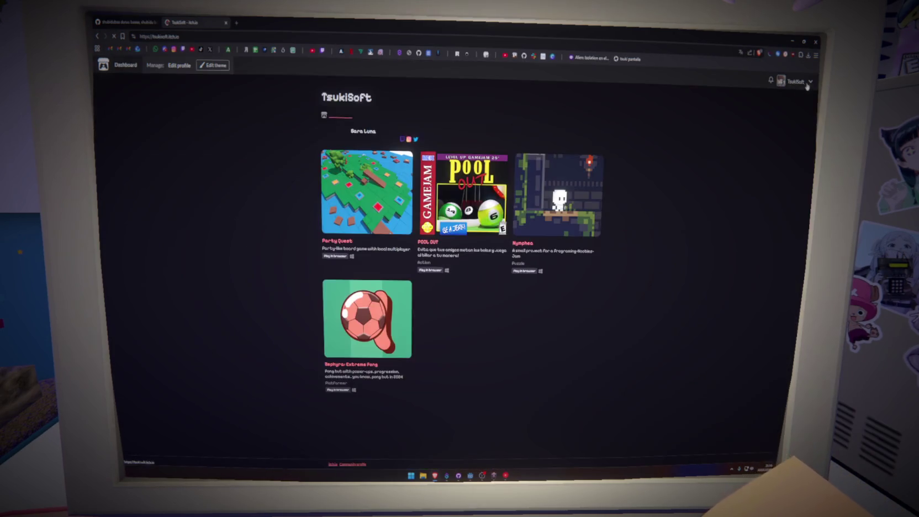
{"action": "left_click", "coordinate": [809, 82]}
{"action": "left_click", "coordinate": [773, 145]}
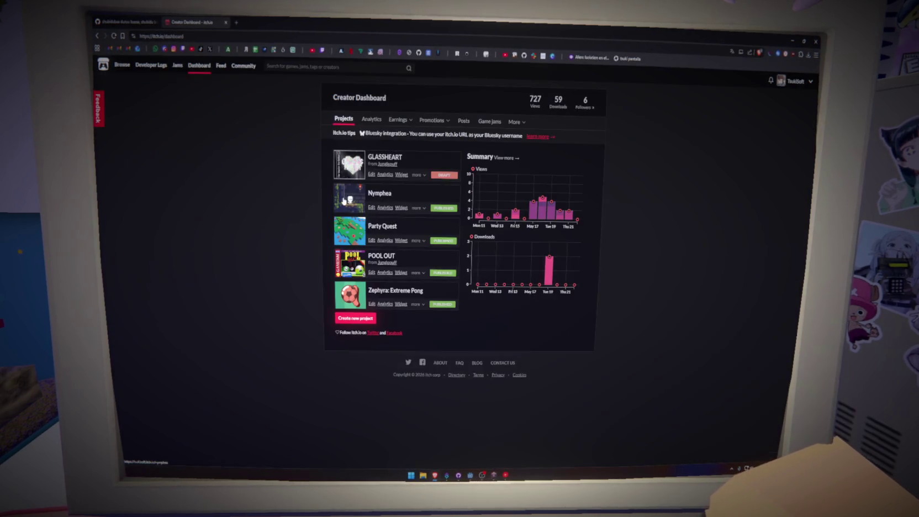
{"action": "left_click", "coordinate": [387, 159]}
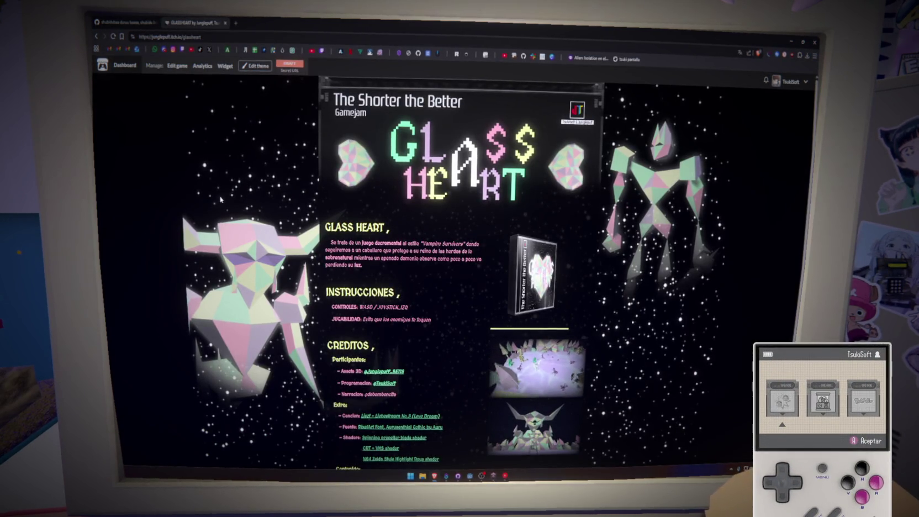
{"action": "key", "text": "Return"}
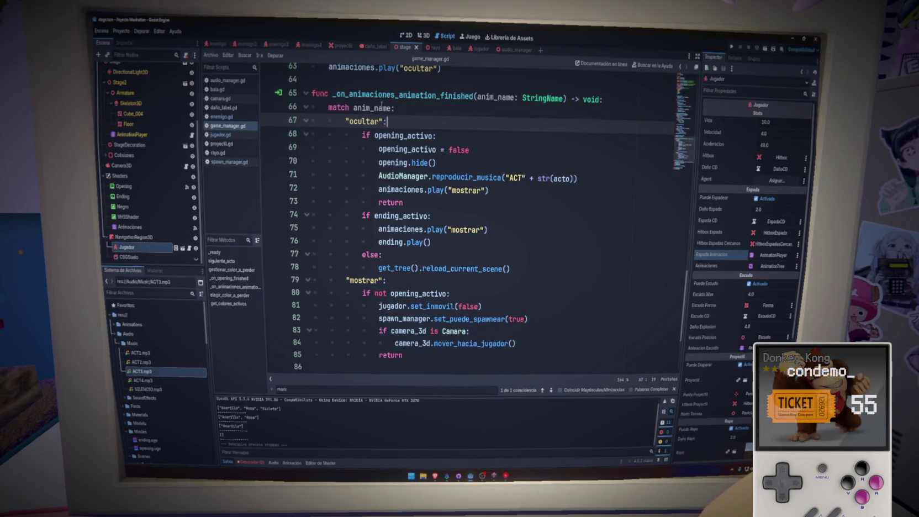
Step: Show the proyectil scene in 3D and enable Editable Children on the playerProyectile instance
{"action": "left_click", "coordinate": [341, 45]}
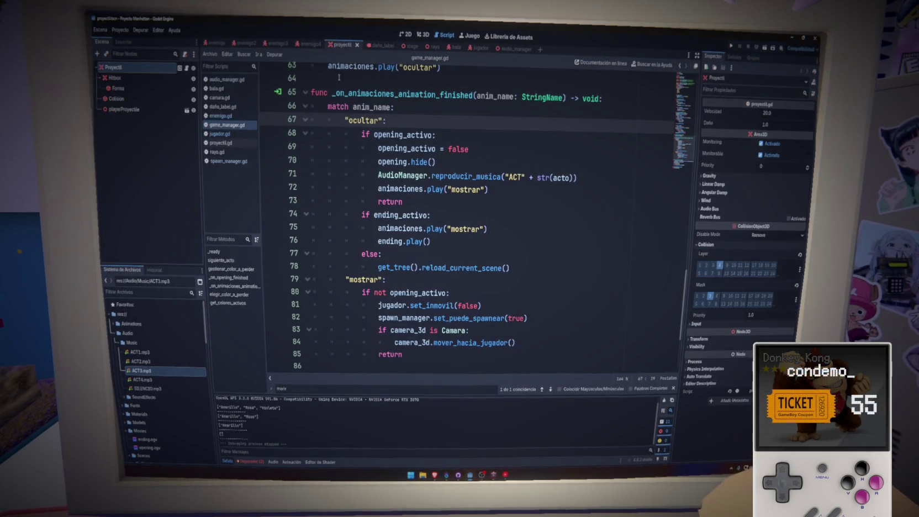
{"action": "key", "text": "ctrl+F2"}
{"action": "scroll", "coordinate": [409, 243], "scroll_direction": "up", "scroll_amount": 3}
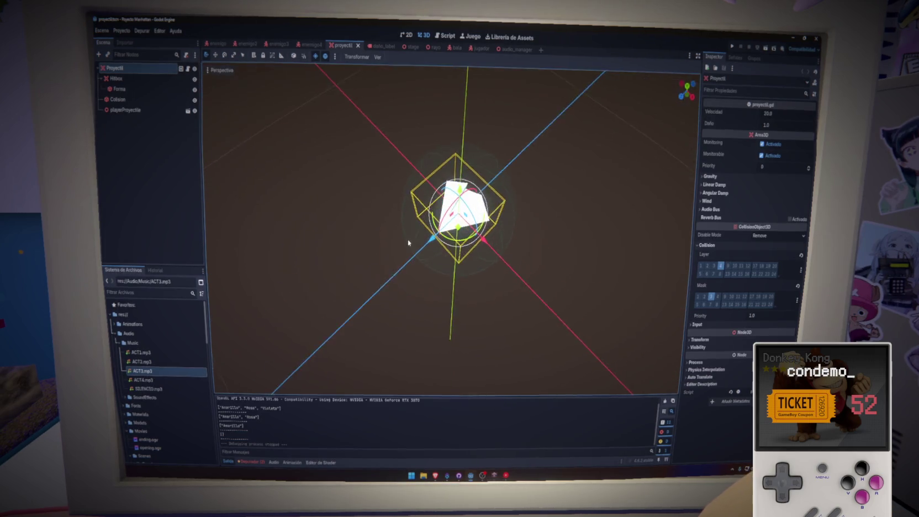
{"action": "mouse_move", "coordinate": [409, 243]}
{"action": "left_mouse_down"}
{"action": "mouse_move", "coordinate": [365, 154]}
{"action": "mouse_move", "coordinate": [394, 228]}
{"action": "mouse_move", "coordinate": [531, 213]}
{"action": "mouse_move", "coordinate": [397, 195]}
{"action": "mouse_move", "coordinate": [396, 146]}
{"action": "mouse_move", "coordinate": [398, 238]}
{"action": "left_mouse_up"}
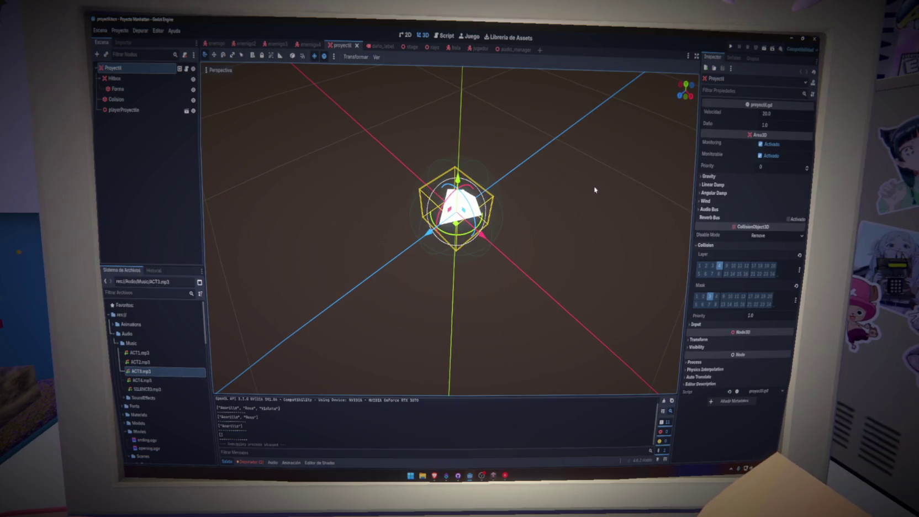
{"action": "left_click", "coordinate": [133, 80]}
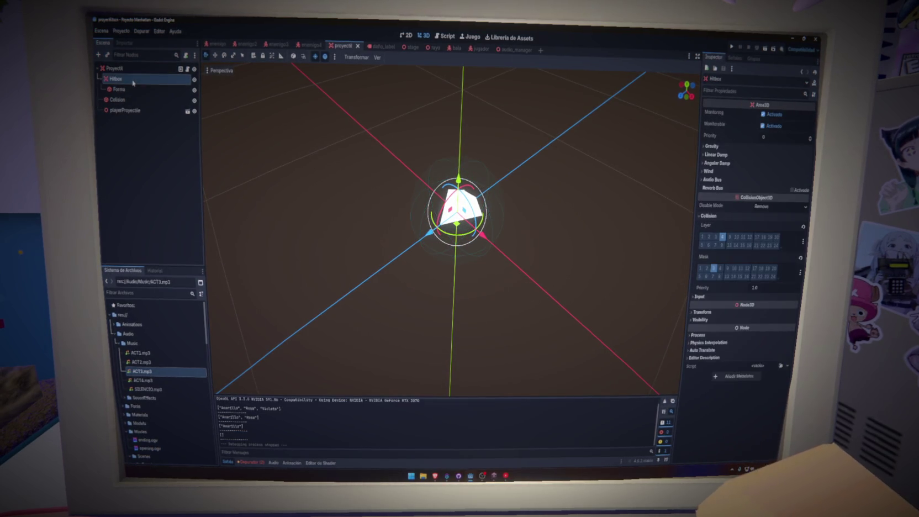
{"action": "left_click", "coordinate": [118, 89]}
{"action": "left_click", "coordinate": [117, 100]}
{"action": "left_click", "coordinate": [125, 110]}
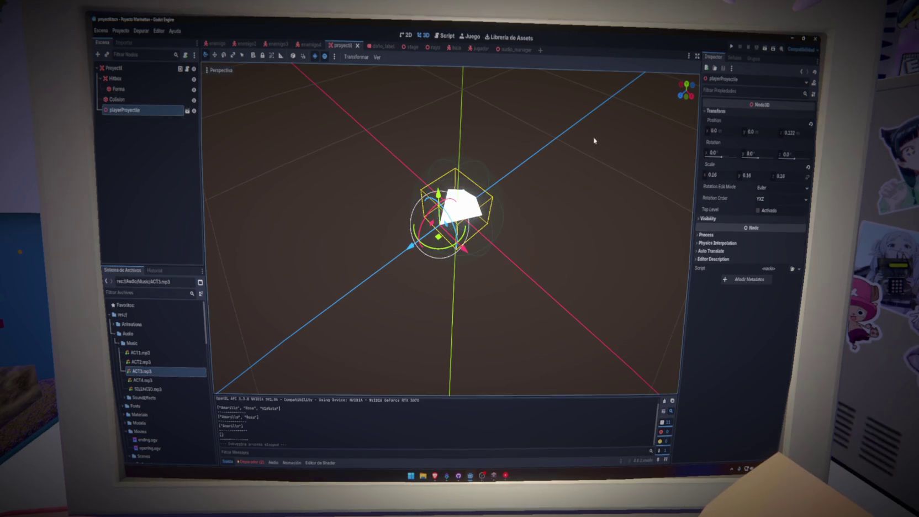
{"action": "right_click", "coordinate": [173, 109]}
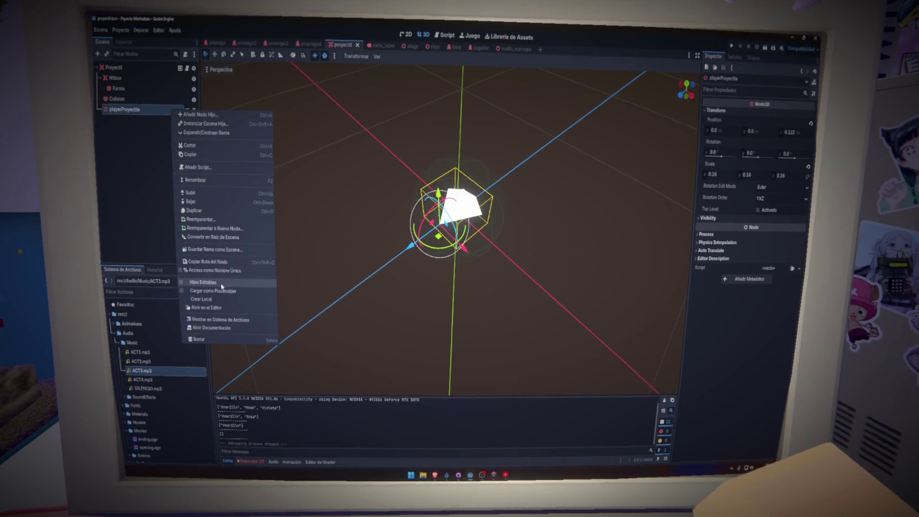
{"action": "left_click", "coordinate": [201, 286]}
Step: Give the Proyectile mesh a StandardMaterial3D surface override, then clear it again
{"action": "left_click", "coordinate": [123, 120]}
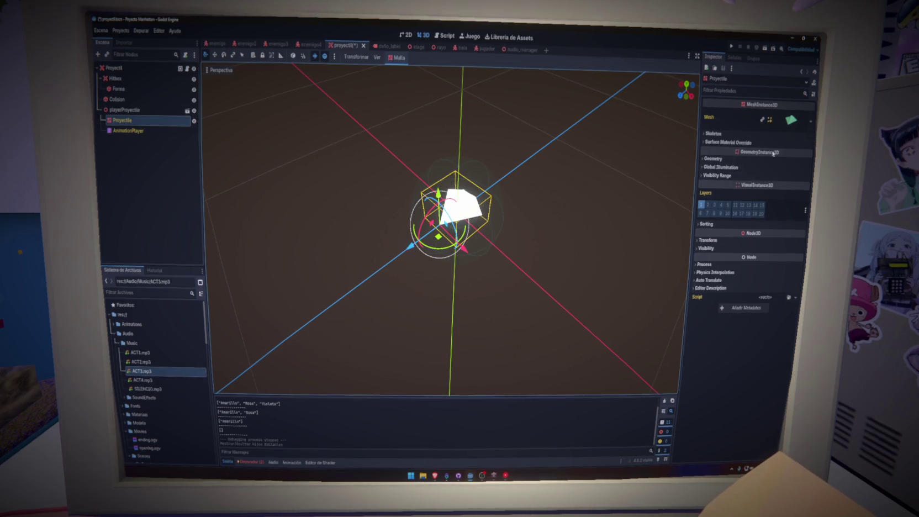
{"action": "left_click", "coordinate": [789, 120]}
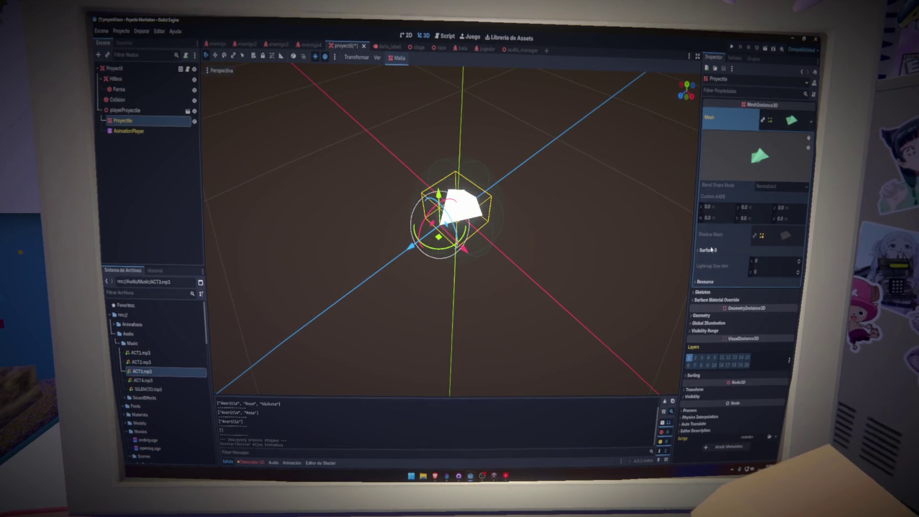
{"action": "left_click", "coordinate": [716, 299]}
{"action": "left_click", "coordinate": [769, 308]}
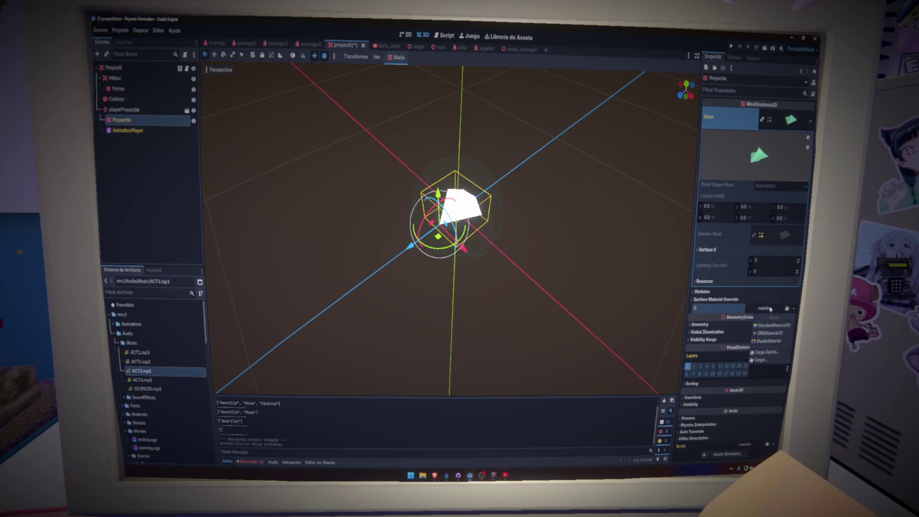
{"action": "left_click", "coordinate": [770, 326]}
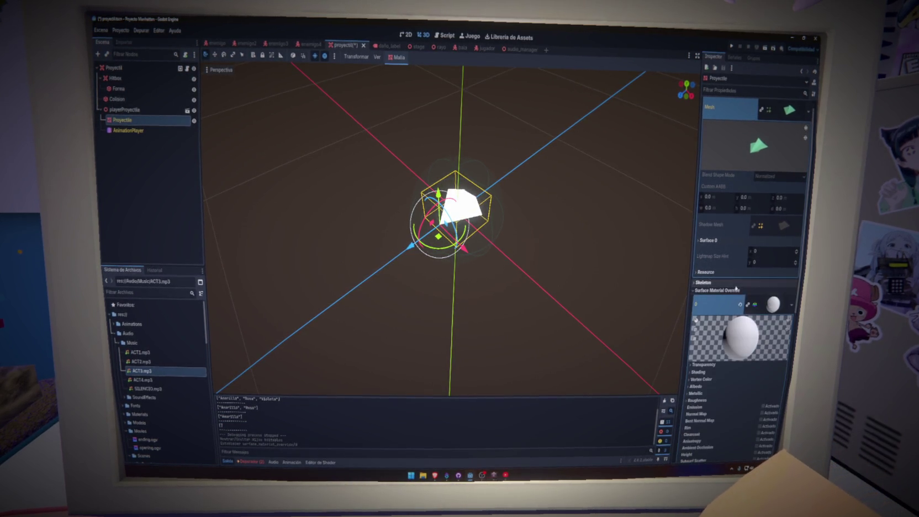
{"action": "scroll", "coordinate": [736, 288], "scroll_direction": "down", "scroll_amount": 5}
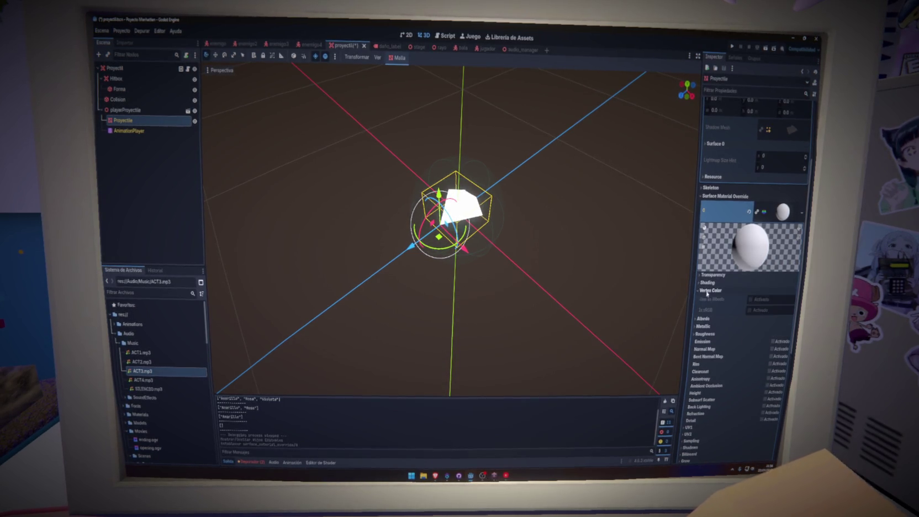
{"action": "left_click", "coordinate": [776, 217]}
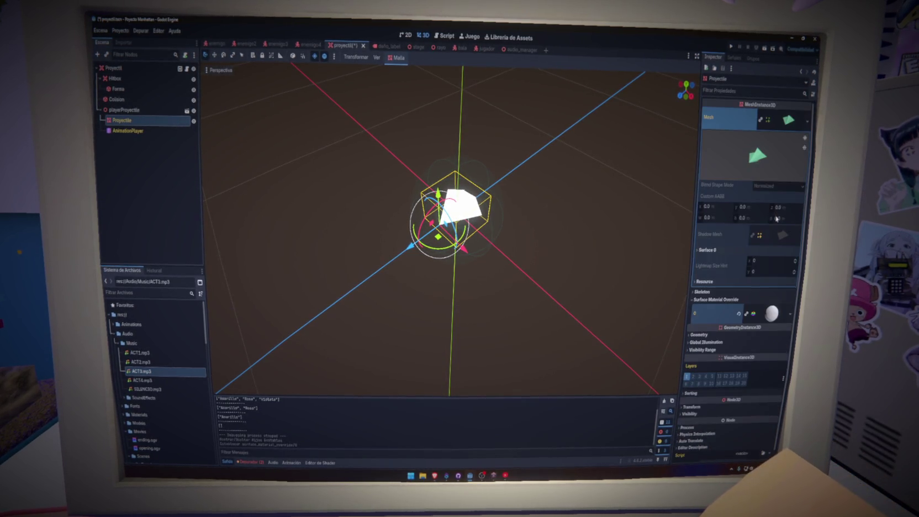
{"action": "left_click", "coordinate": [739, 315]}
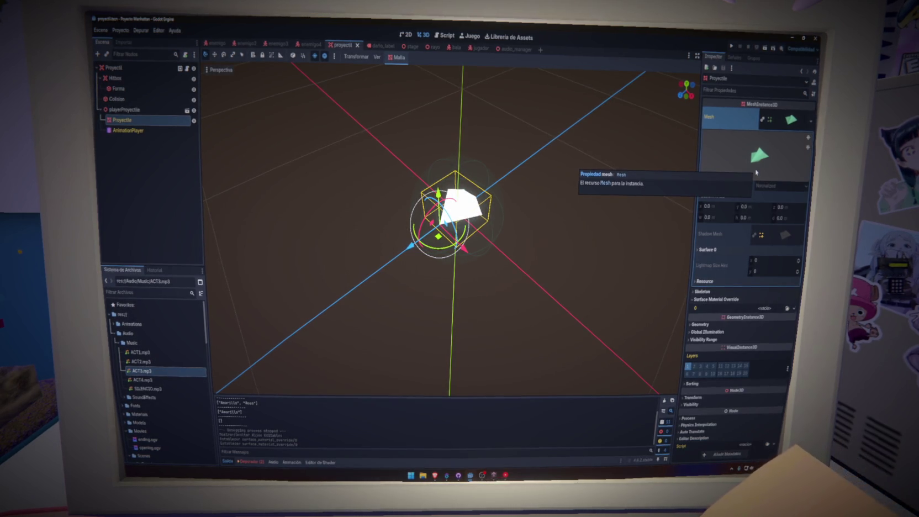
Step: Collapse the Proyectile mesh's resource and surface material sections in the Inspector
{"action": "left_click", "coordinate": [792, 119]}
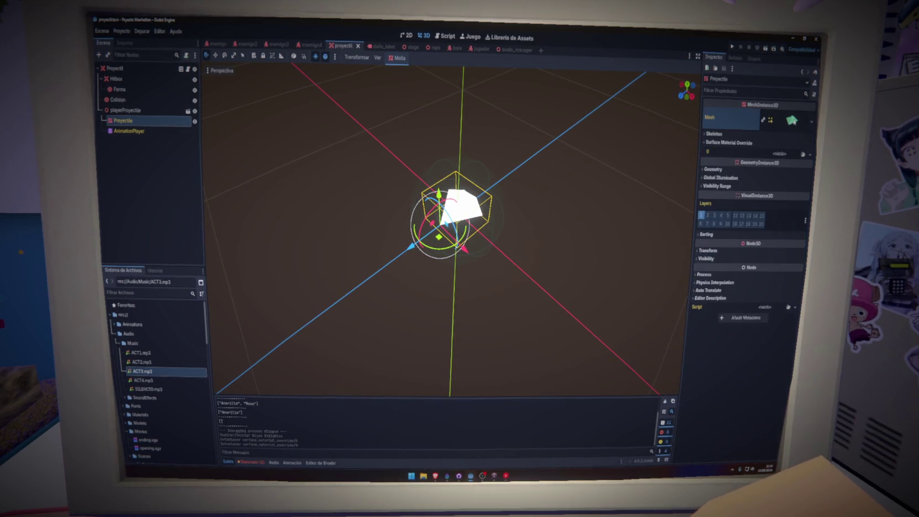
{"action": "left_click", "coordinate": [728, 141]}
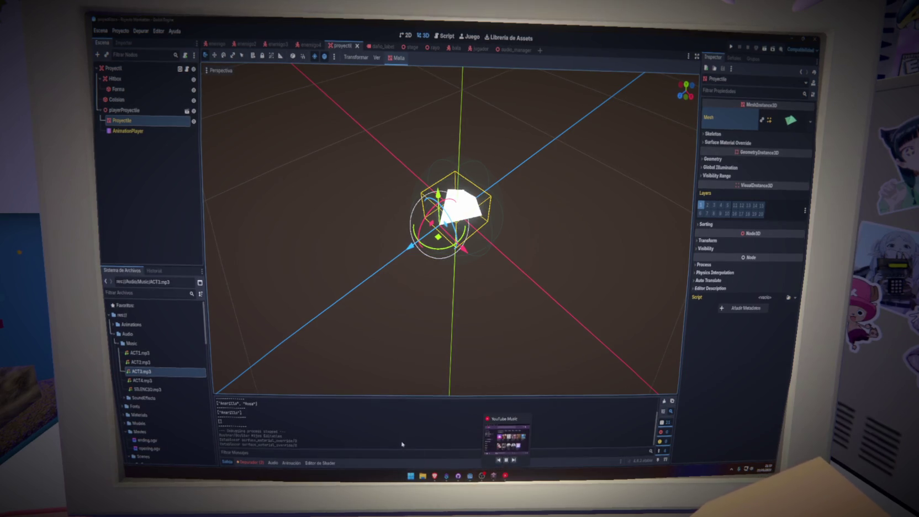
{"action": "left_click", "coordinate": [250, 463]}
Step: Clear the debugger's errors, return to Salida, and select the Hitbox node
{"action": "left_click", "coordinate": [259, 391]}
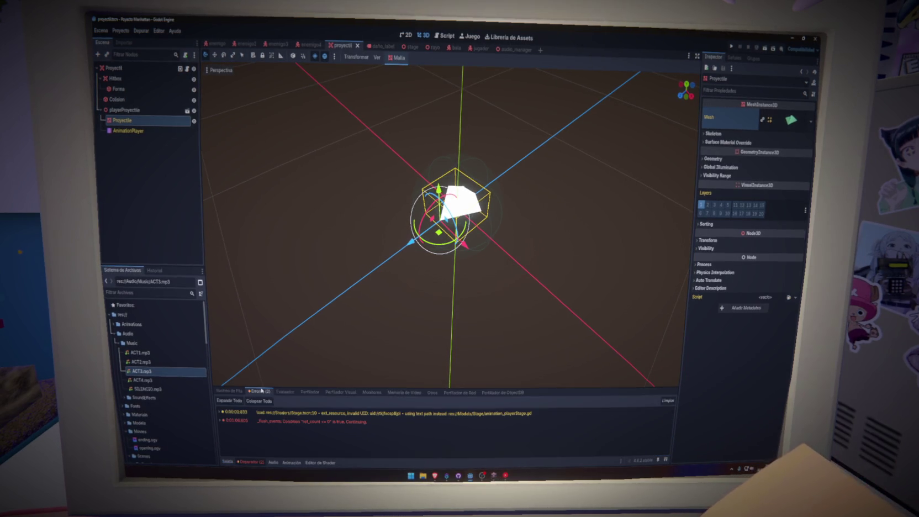
{"action": "left_click", "coordinate": [668, 399]}
{"action": "left_click", "coordinate": [226, 460]}
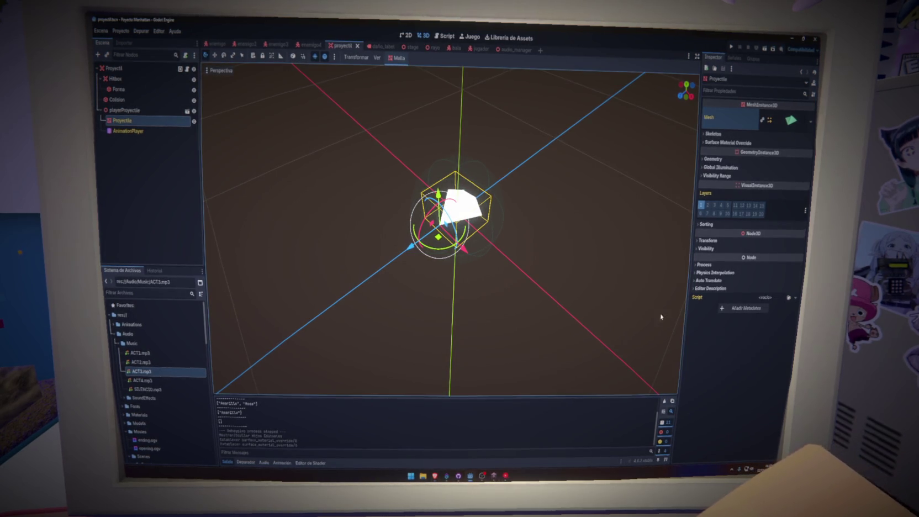
{"action": "left_click", "coordinate": [591, 293]}
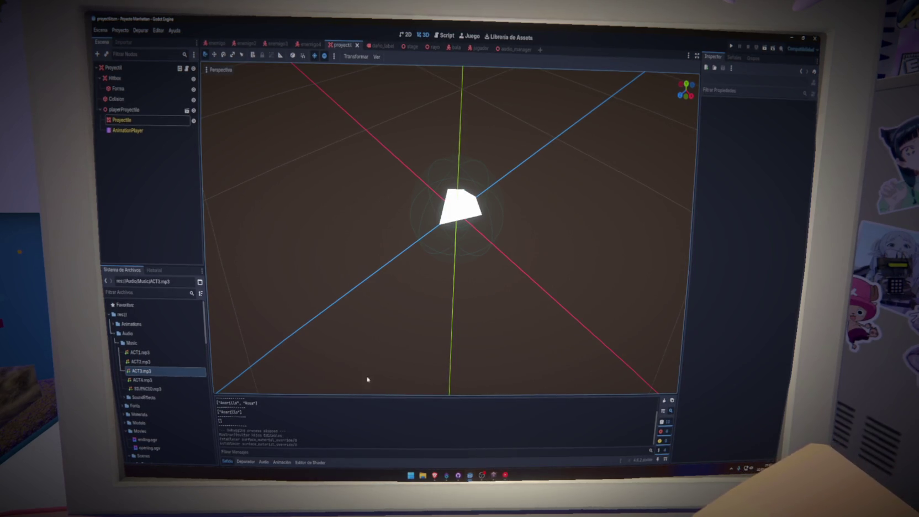
{"action": "left_click", "coordinate": [116, 78]}
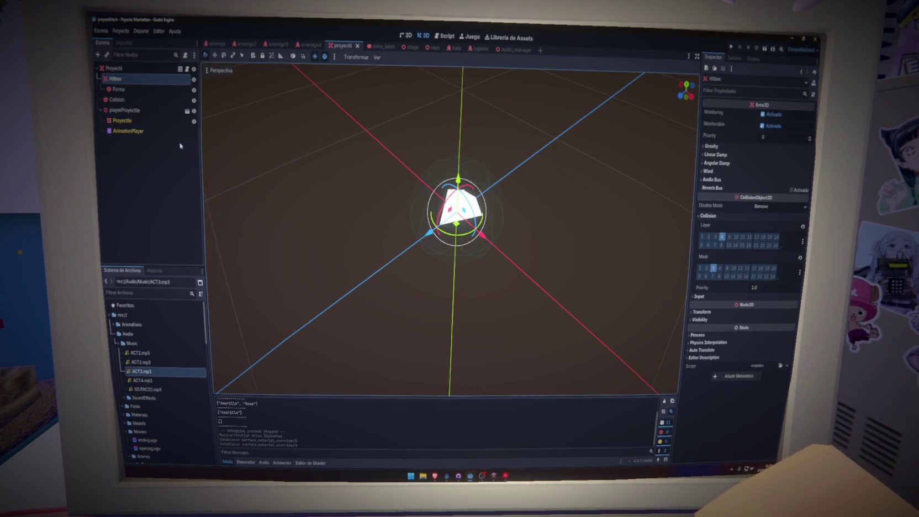
Step: Preview the ProyectileIdle animation on the AnimationPlayer, then stop and reset it
{"action": "left_click", "coordinate": [137, 131]}
{"action": "left_click", "coordinate": [137, 121]}
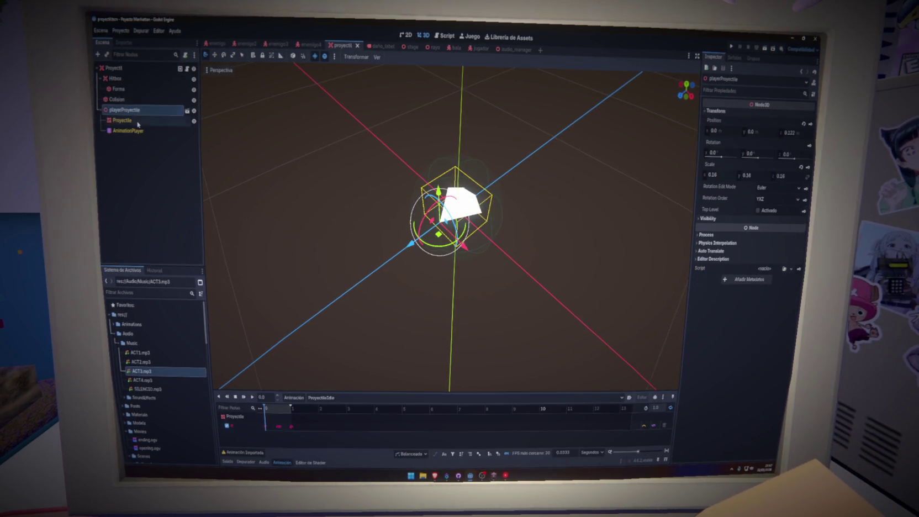
{"action": "left_click", "coordinate": [141, 131]}
{"action": "left_click", "coordinate": [132, 120], "text": "ctrl"}
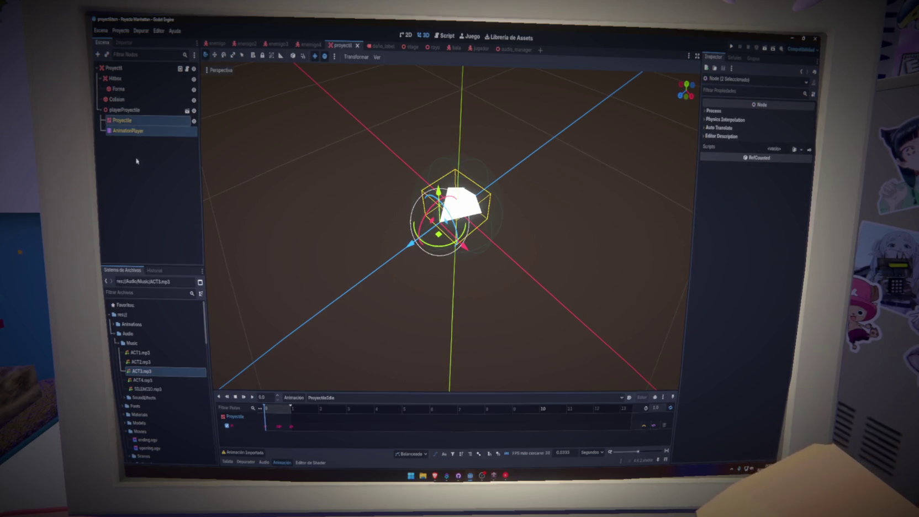
{"action": "left_click", "coordinate": [129, 131]}
{"action": "left_click", "coordinate": [244, 397]}
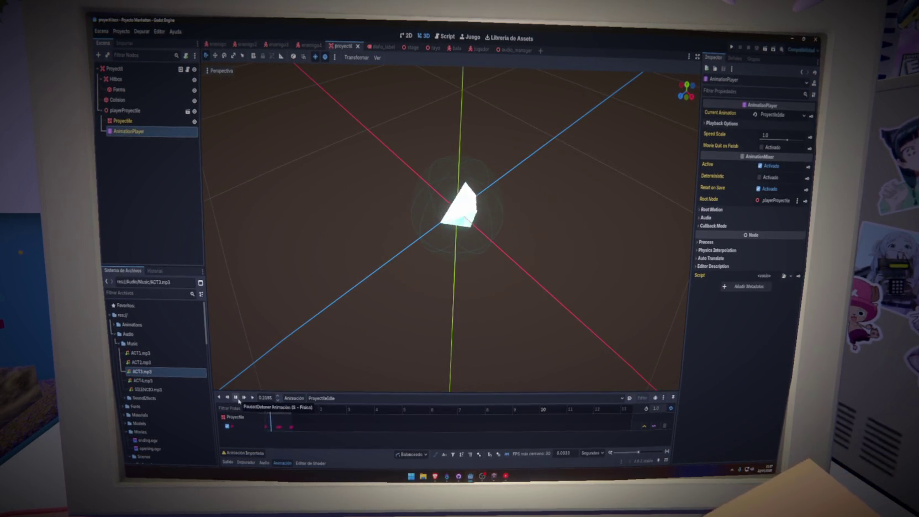
{"action": "left_click", "coordinate": [235, 397]}
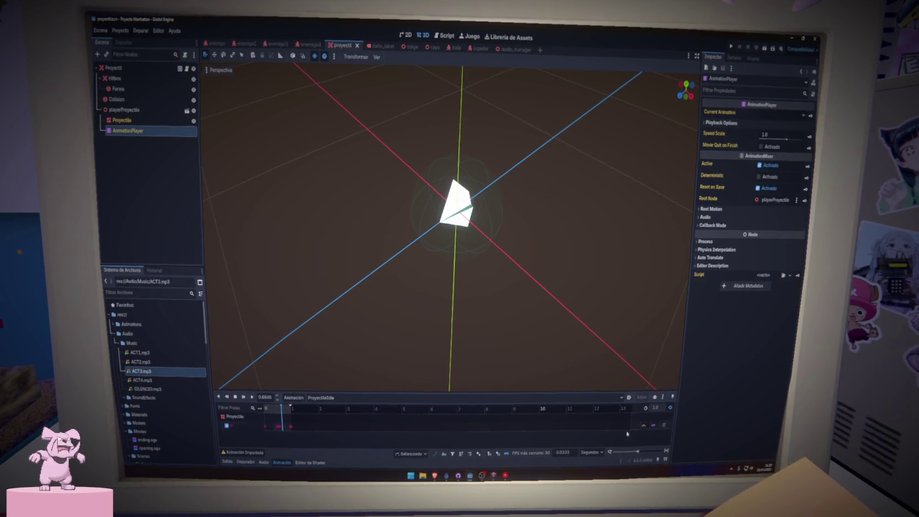
{"action": "left_click", "coordinate": [265, 408]}
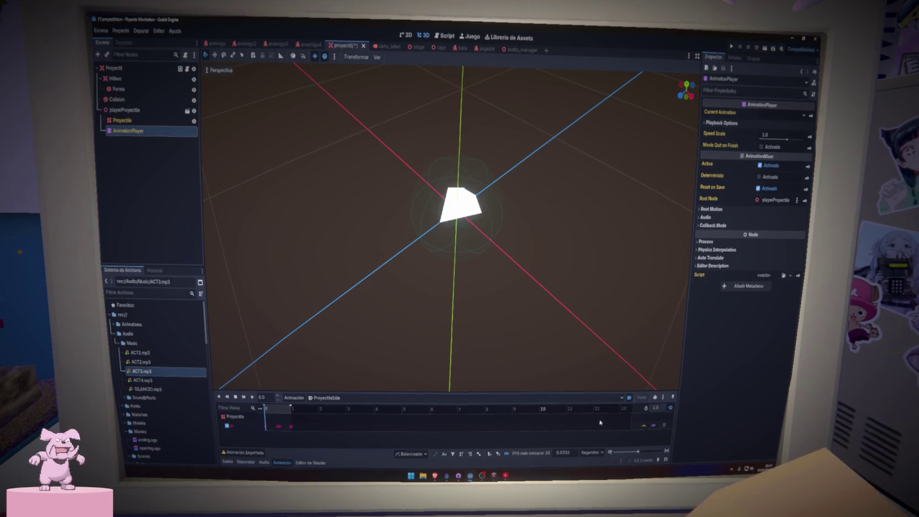
{"action": "left_click", "coordinate": [252, 397]}
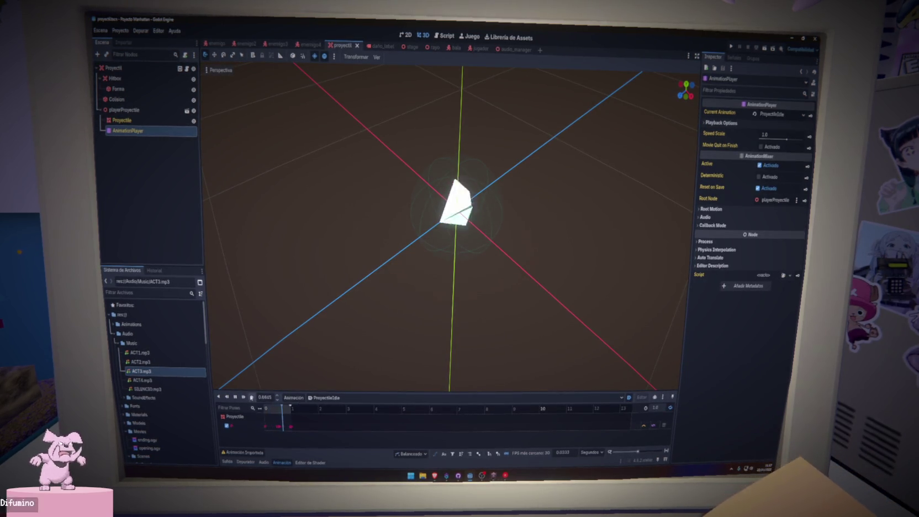
{"action": "left_click", "coordinate": [219, 397]}
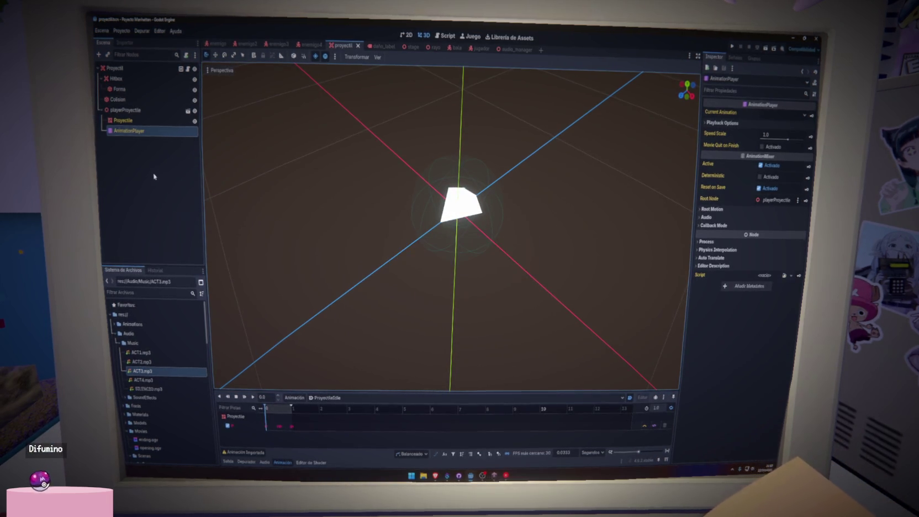
Step: Duplicate the Proyectile mesh as Proyectile2 and place it above the original
{"action": "left_click", "coordinate": [140, 121]}
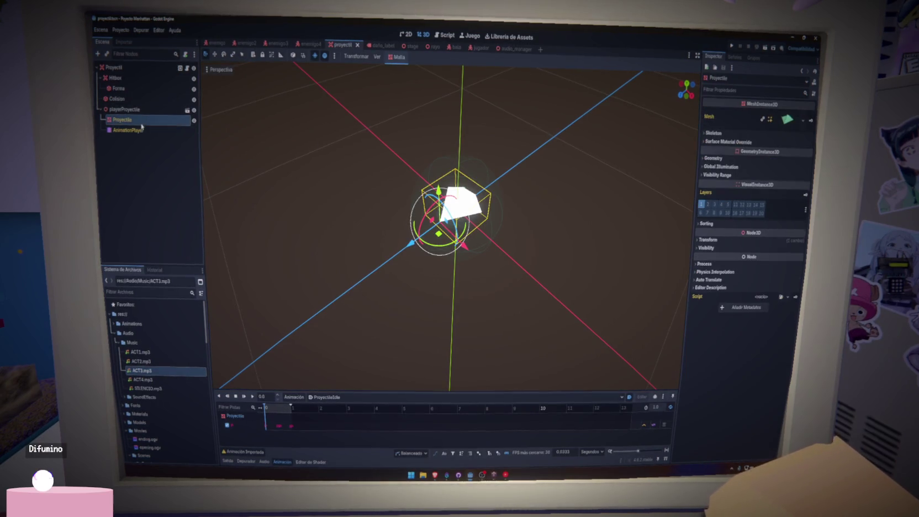
{"action": "key", "text": "ctrl+d"}
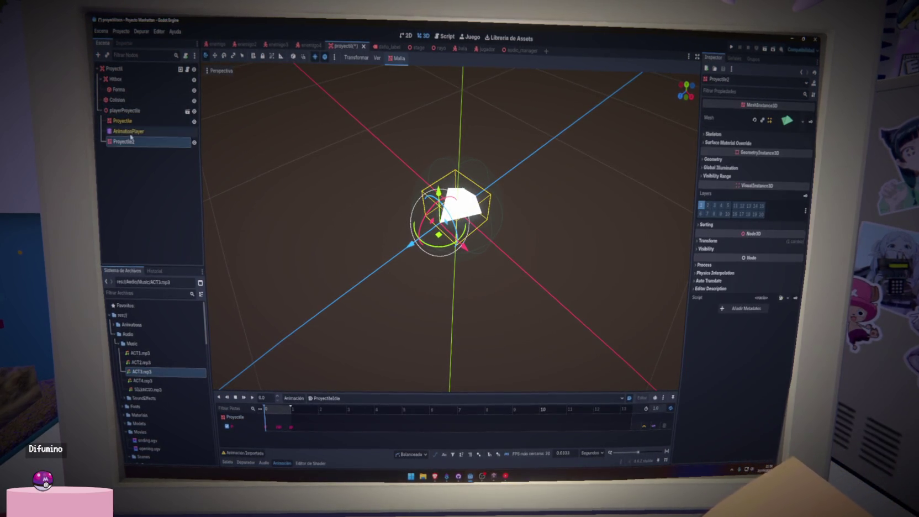
{"action": "left_click_drag", "start_coordinate": [133, 142], "coordinate": [133, 117]}
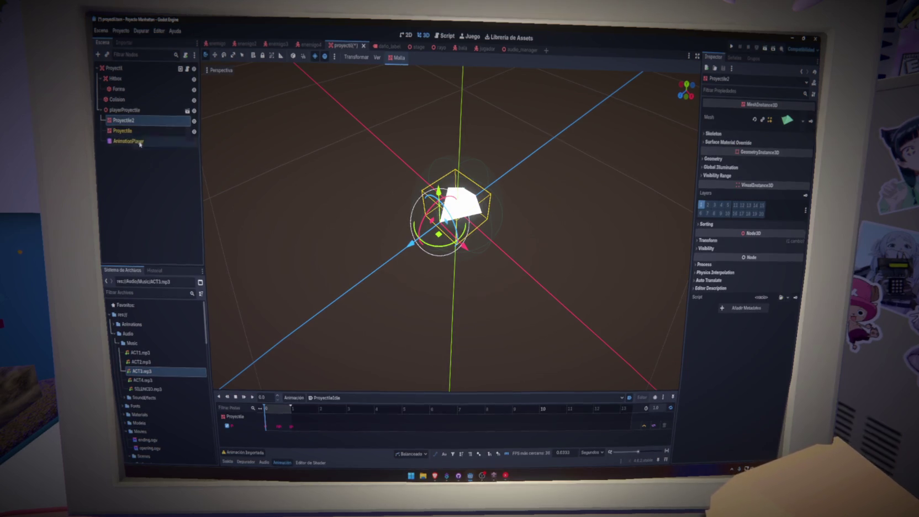
{"action": "left_click", "coordinate": [144, 131]}
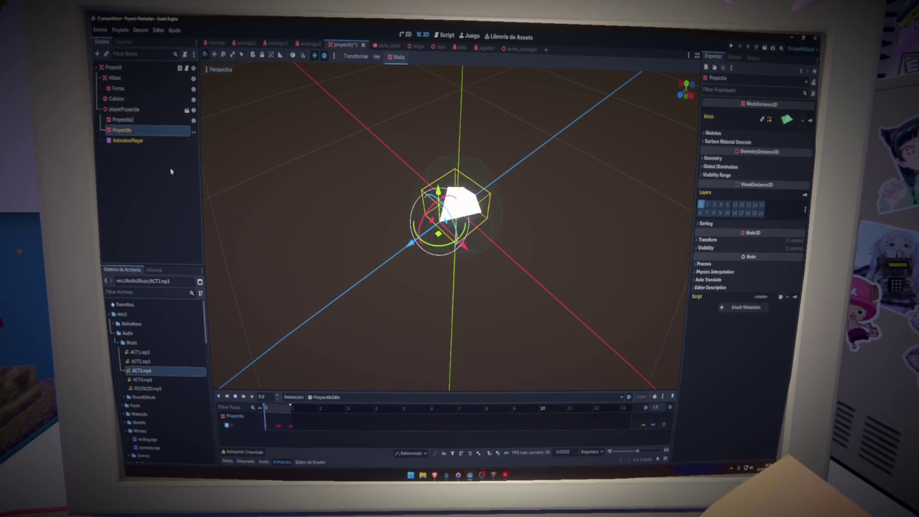
{"action": "left_click", "coordinate": [138, 141]}
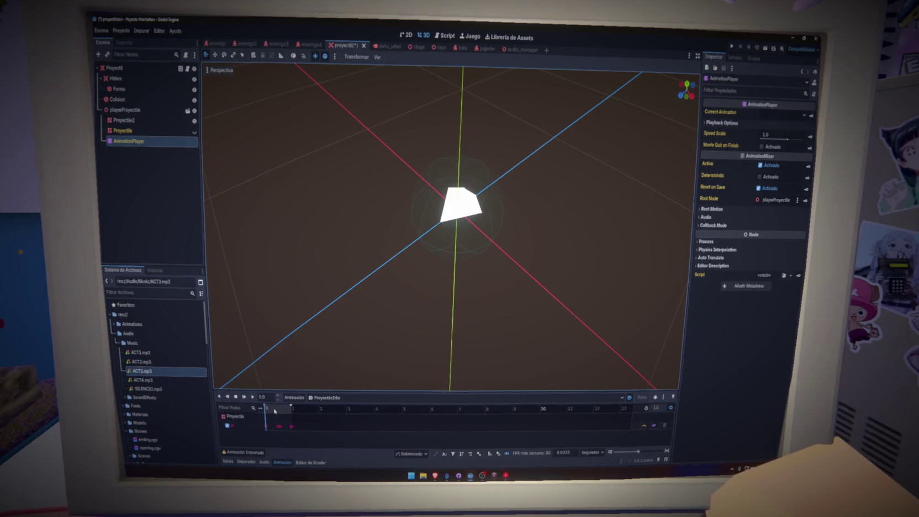
Step: Select the idle animation's keyframes, dismiss the imported-animation warning, and remove Proyectile2
{"action": "left_click_drag", "start_coordinate": [310, 430], "coordinate": [270, 421]}
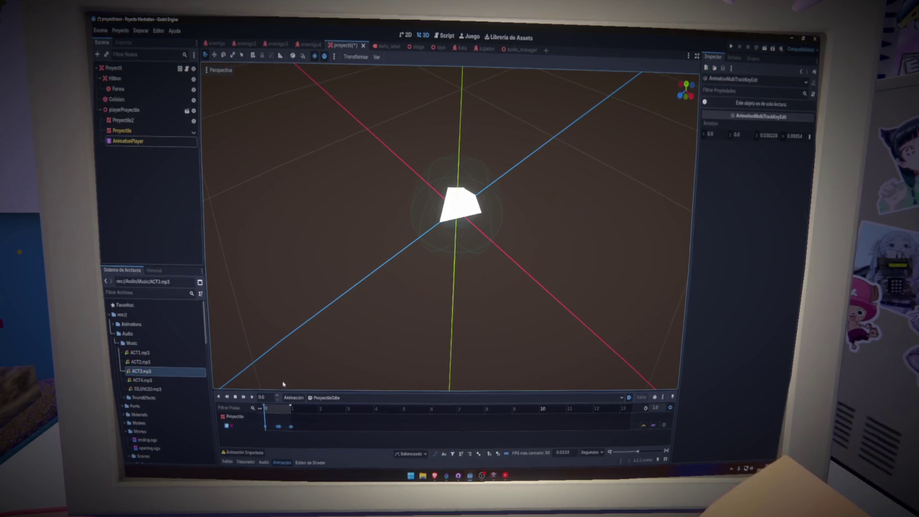
{"action": "mouse_move", "coordinate": [260, 453]}
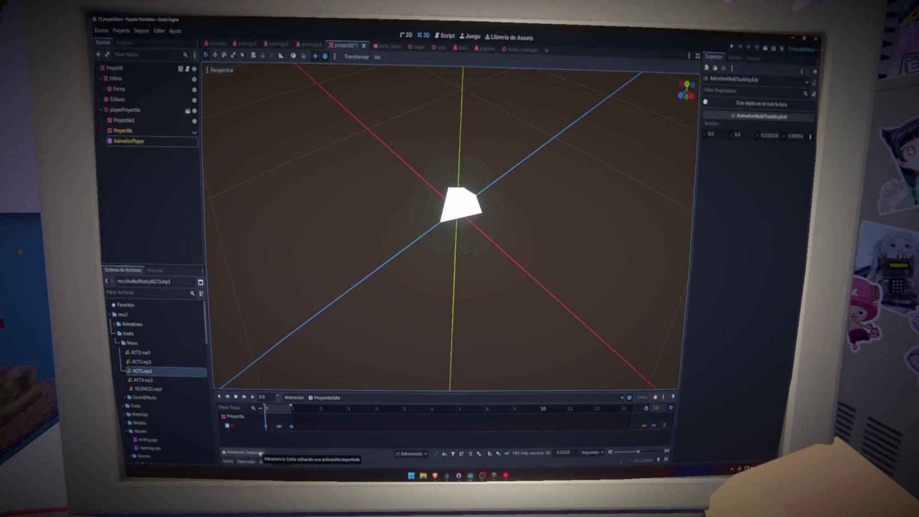
{"action": "left_click", "coordinate": [260, 452]}
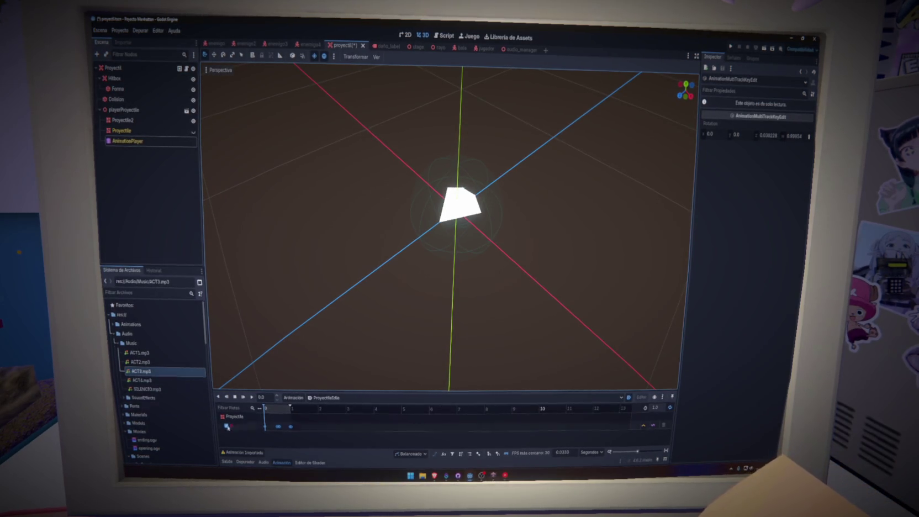
{"action": "left_click", "coordinate": [415, 291]}
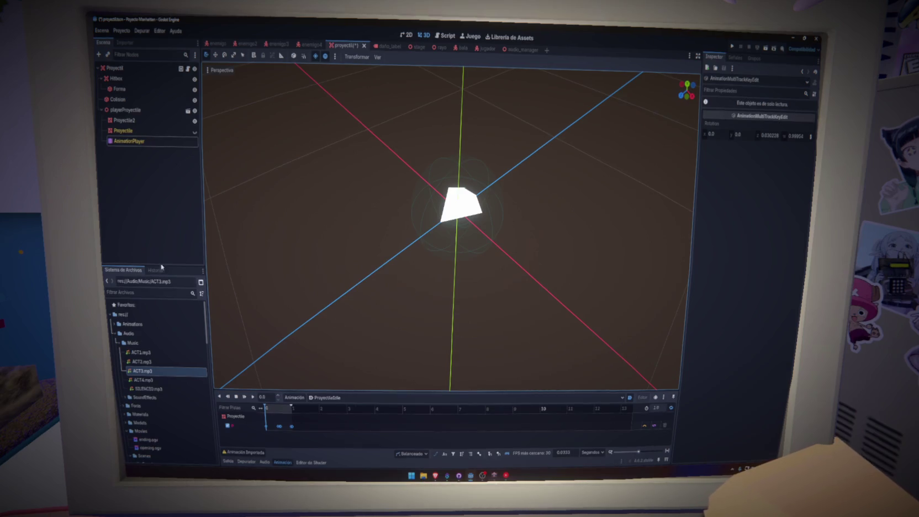
{"action": "left_click_drag", "start_coordinate": [120, 151], "coordinate": [119, 147]}
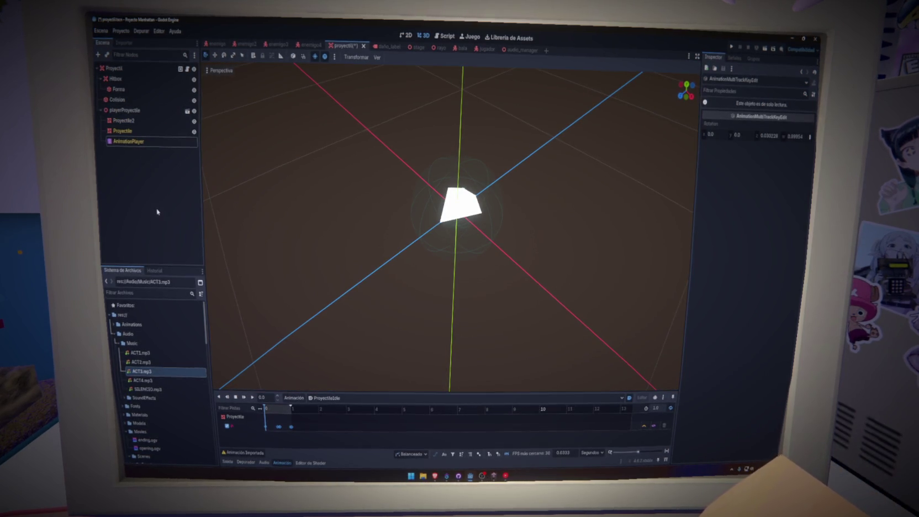
{"action": "key", "text": "ctrl+z"}
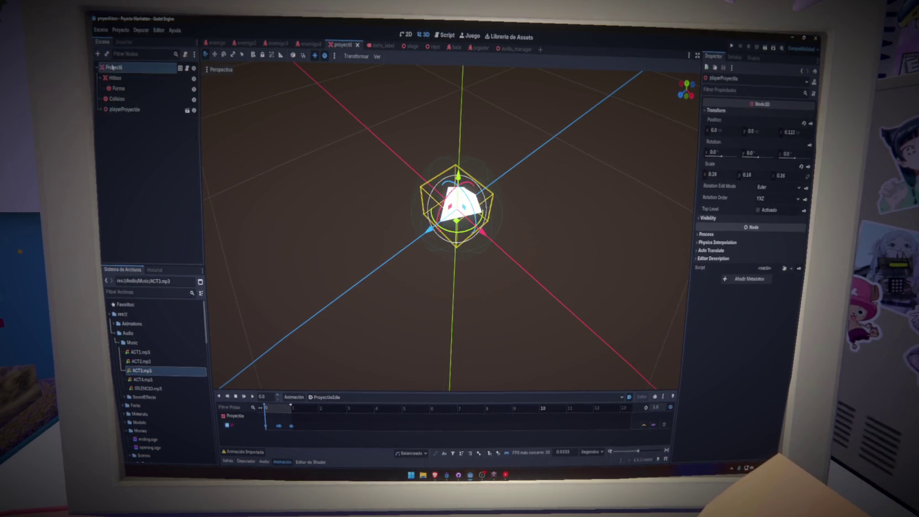
Step: Add an OmniLight3D child node to the root Proyectil node
{"action": "right_click", "coordinate": [113, 68]}
{"action": "left_click", "coordinate": [135, 82]}
{"action": "type", "text": "p"}
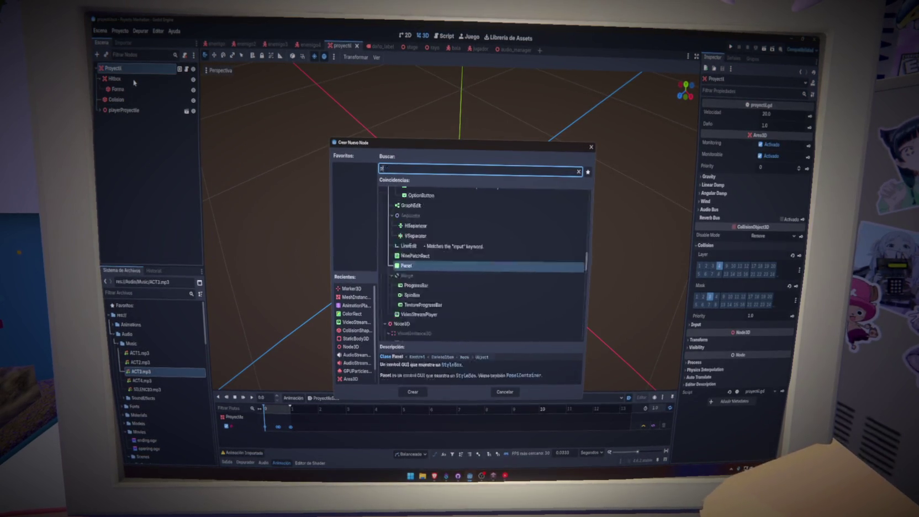
{"action": "type", "text": "polnt"}
{"action": "key", "text": "BackSpace"}
{"action": "key", "text": "BackSpace"}
{"action": "key", "text": "BackSpace"}
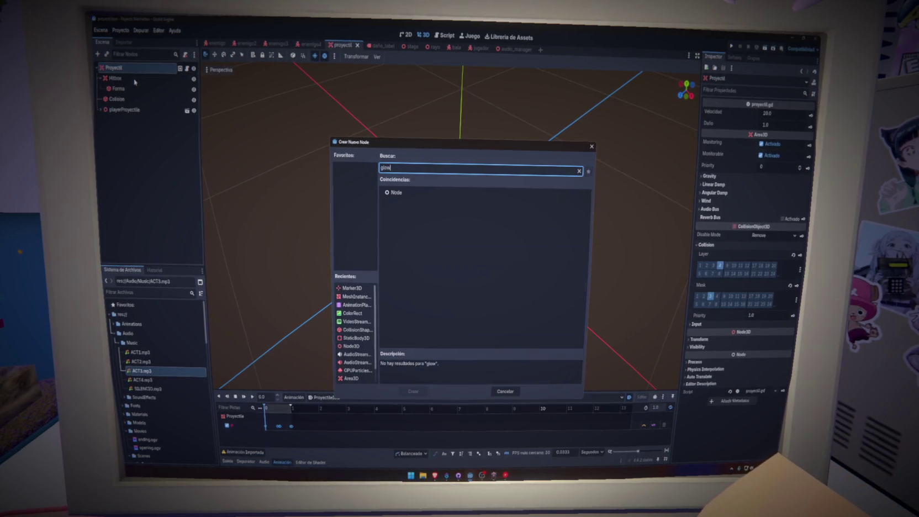
{"action": "type", "text": "ligh"}
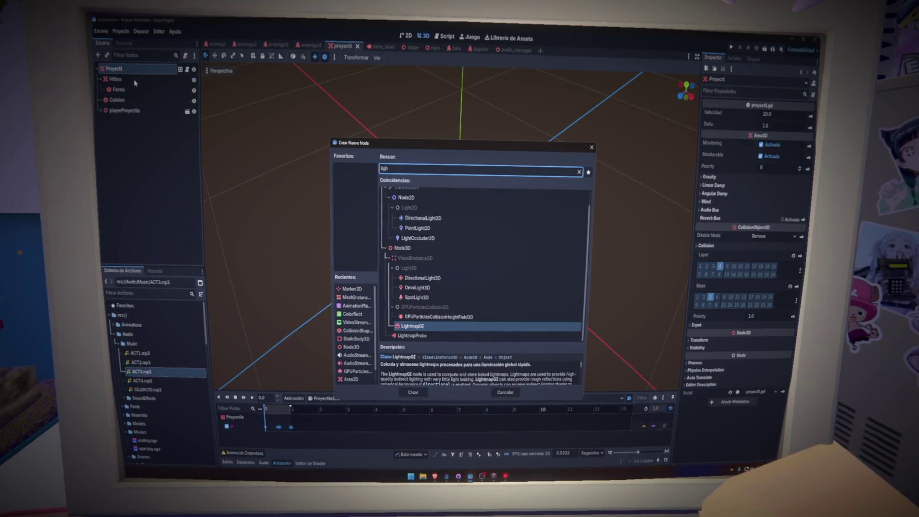
{"action": "left_click", "coordinate": [417, 287]}
{"action": "left_click", "coordinate": [424, 391]}
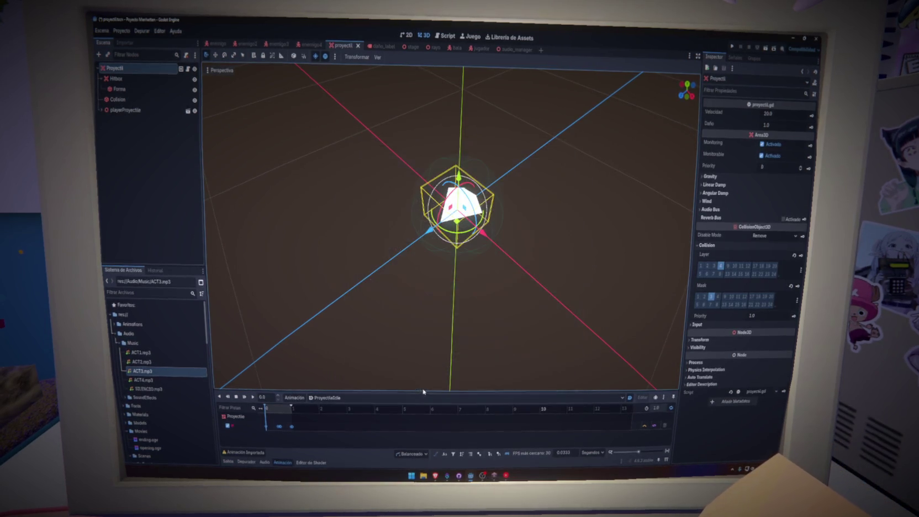
Step: Shrink the omni light's range to hug the projectile and save the scene
{"action": "scroll", "coordinate": [506, 353], "scroll_direction": "down", "scroll_amount": 3}
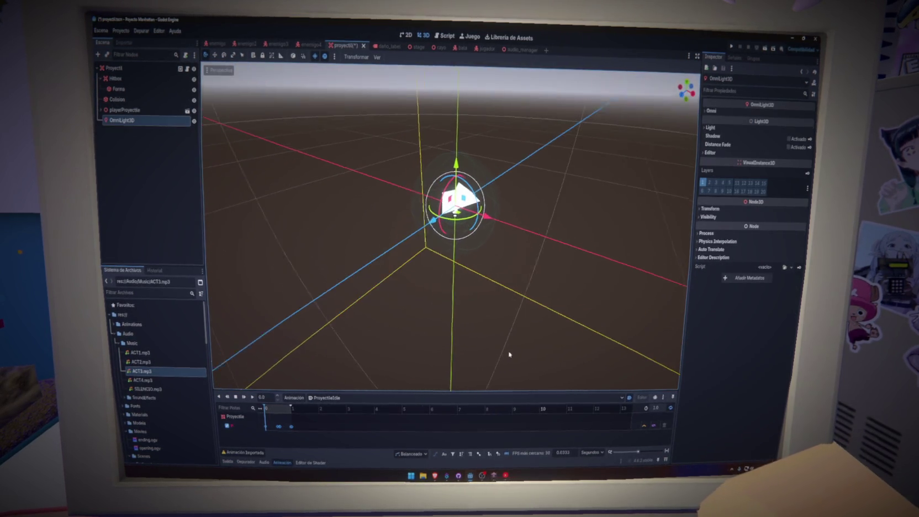
{"action": "scroll", "coordinate": [505, 357], "scroll_direction": "down", "scroll_amount": 5}
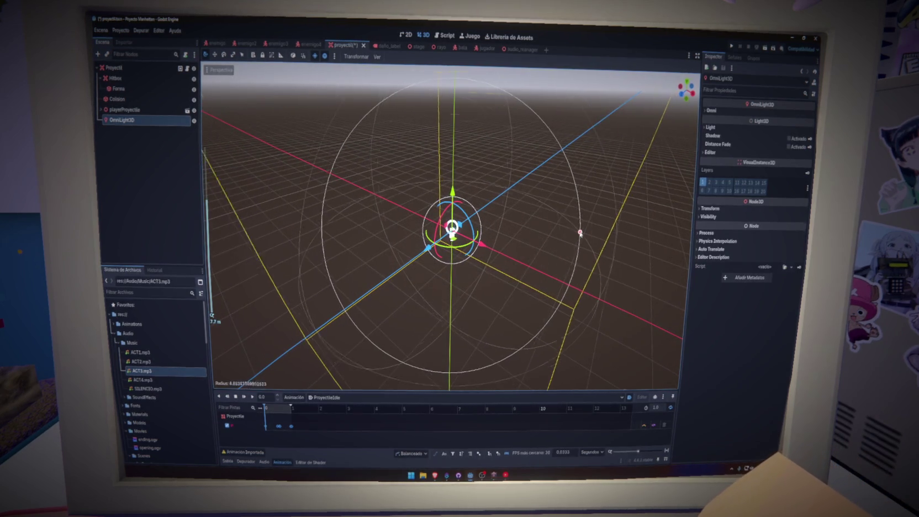
{"action": "left_click_drag", "start_coordinate": [583, 231], "coordinate": [470, 247]}
{"action": "scroll", "coordinate": [576, 210], "scroll_direction": "up", "scroll_amount": 15}
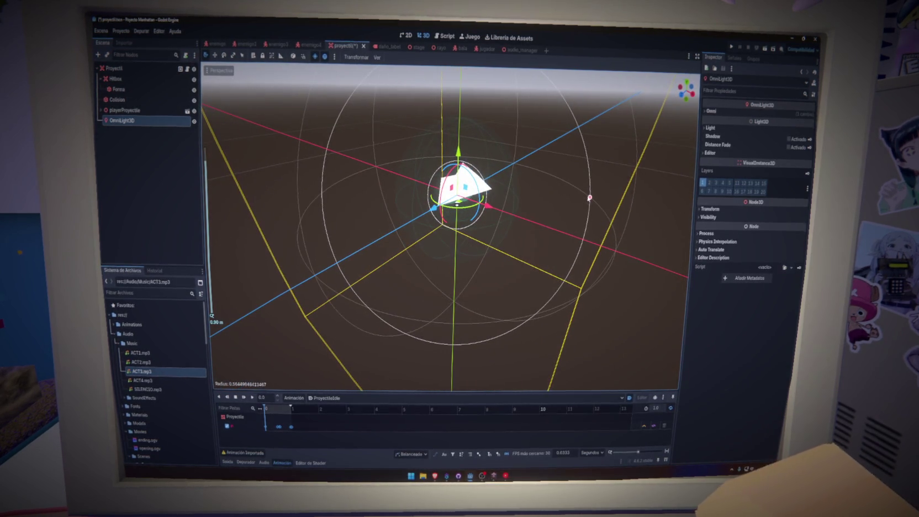
{"action": "left_click_drag", "start_coordinate": [589, 198], "coordinate": [488, 208]}
{"action": "key", "text": "ctrl+s"}
Step: Set the light colour to green #4bff00
{"action": "left_click", "coordinate": [734, 111]}
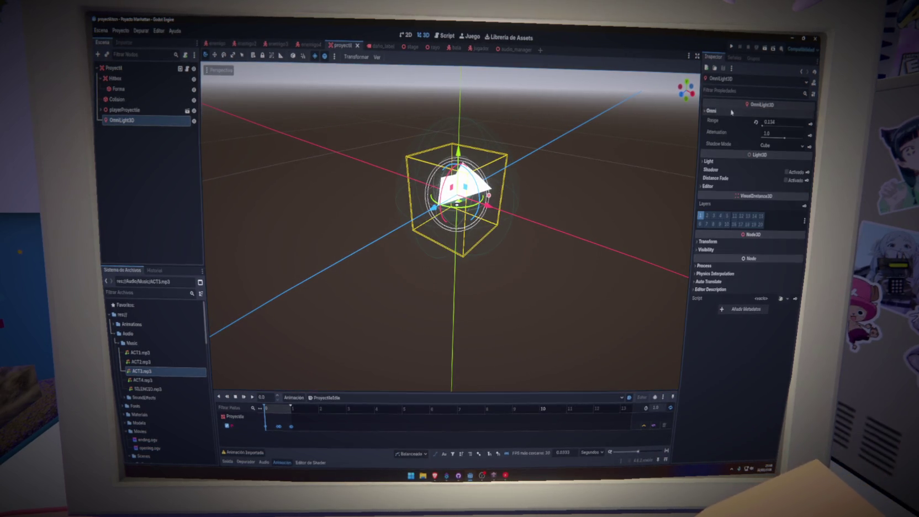
{"action": "left_click", "coordinate": [725, 160]}
{"action": "left_click", "coordinate": [778, 172]}
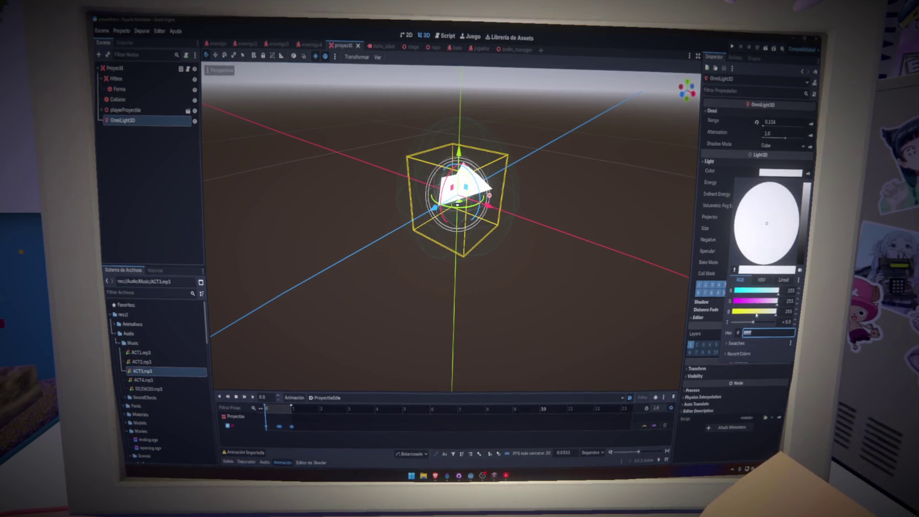
{"action": "type", "text": "4bff00"}
{"action": "key", "text": "Return"}
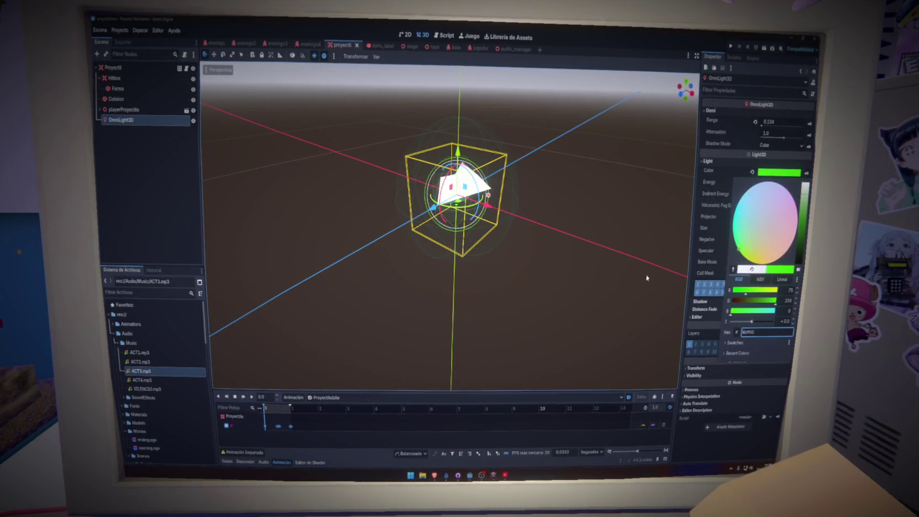
{"action": "left_click", "coordinate": [539, 265]}
Step: Raise the light energy to about 7.7, shift it along Z, and save the scene
{"action": "scroll", "coordinate": [537, 262], "scroll_direction": "up", "scroll_amount": 3}
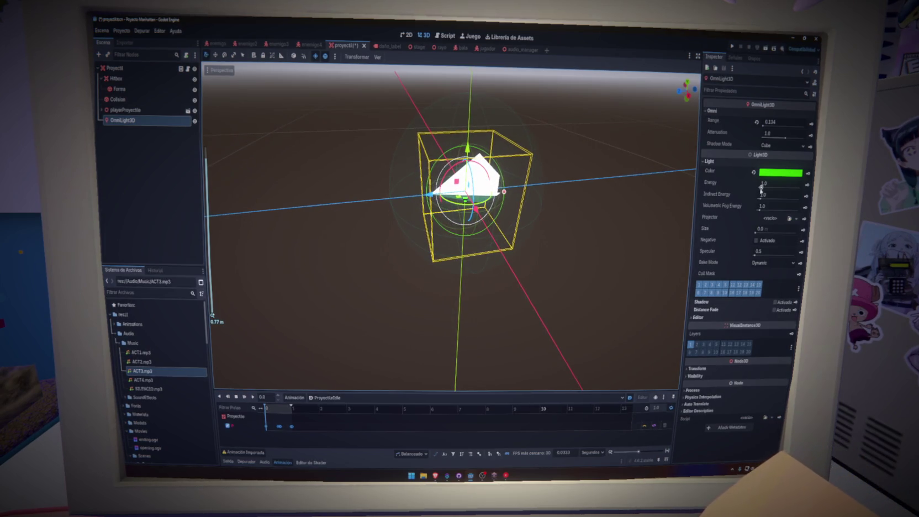
{"action": "left_click_drag", "start_coordinate": [761, 187], "coordinate": [769, 188]}
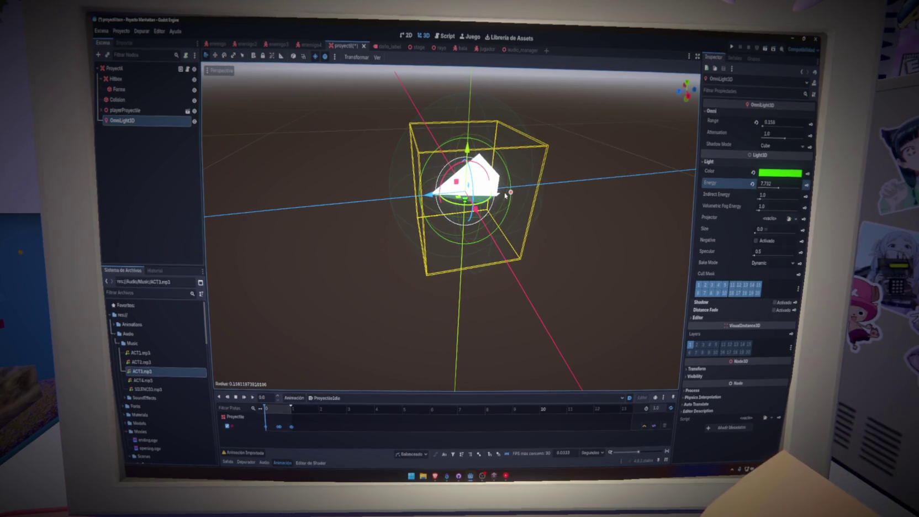
{"action": "left_click_drag", "start_coordinate": [433, 201], "coordinate": [390, 201]}
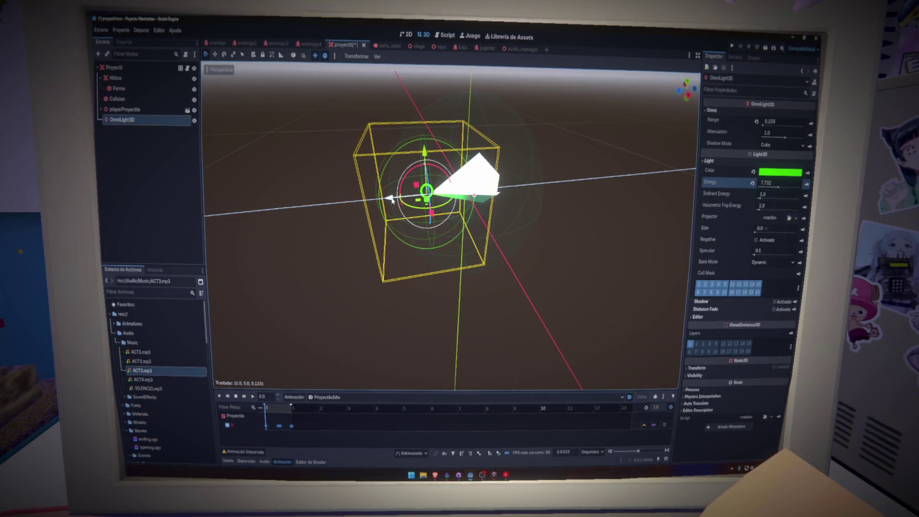
{"action": "left_click", "coordinate": [594, 221]}
{"action": "key", "text": "ctrl+s"}
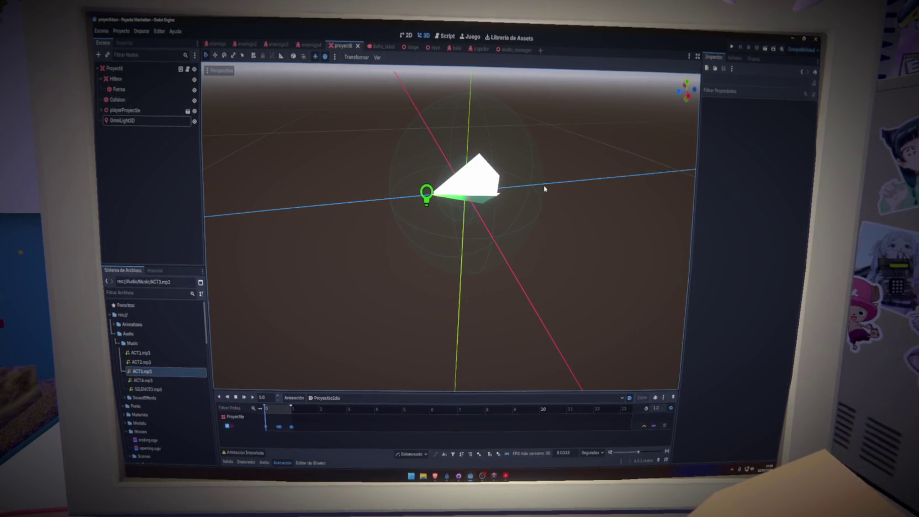
Step: Test-run the game, then delete the OmniLight3D node from the proyectil scene
{"action": "key", "text": "F5"}
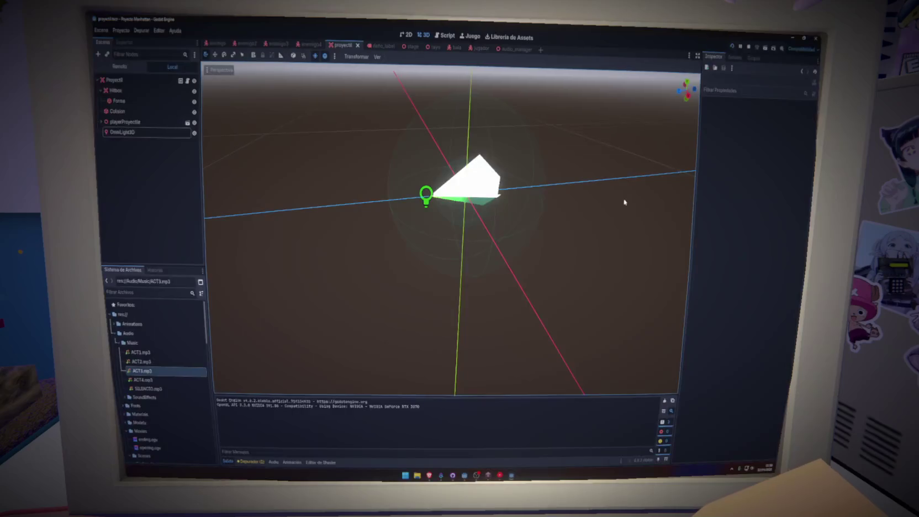
{"action": "left_click", "coordinate": [132, 122]}
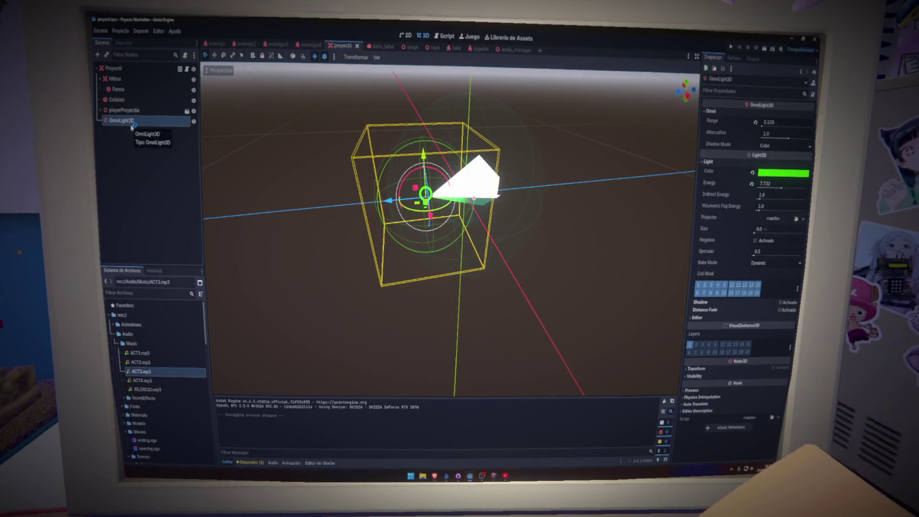
{"action": "left_click", "coordinate": [438, 277]}
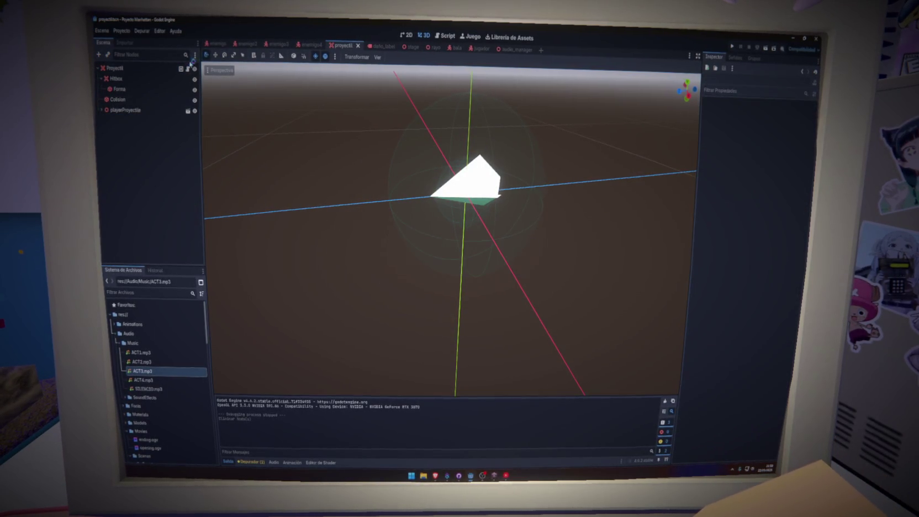
{"action": "left_click", "coordinate": [410, 48]}
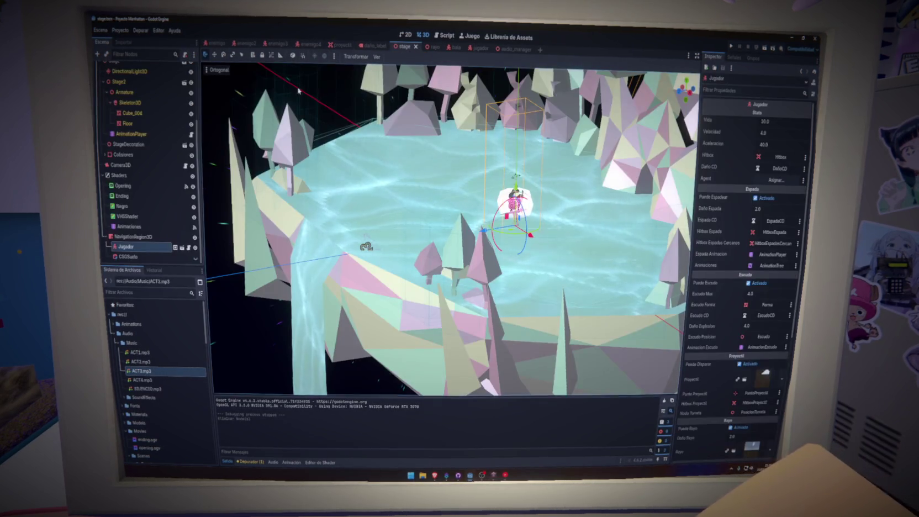
{"action": "scroll", "coordinate": [379, 226], "scroll_direction": "down", "scroll_amount": 5}
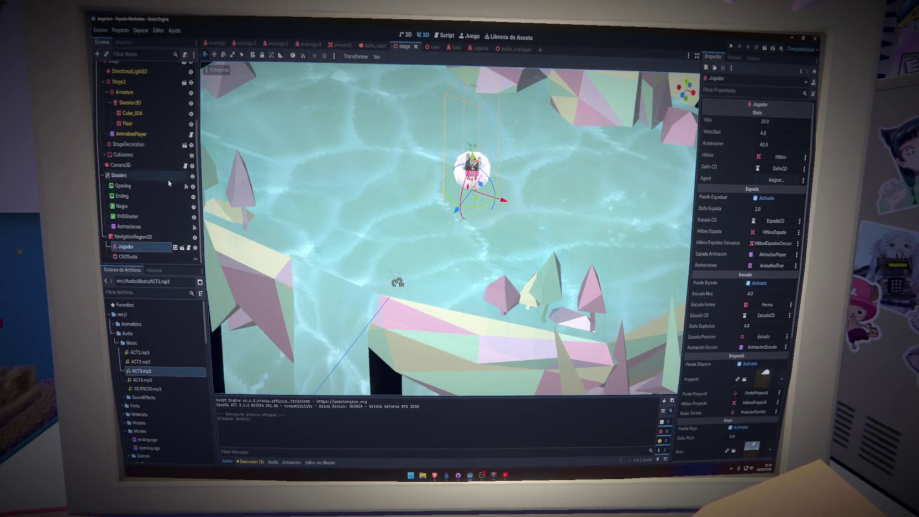
{"action": "scroll", "coordinate": [416, 227], "scroll_direction": "up", "scroll_amount": 4}
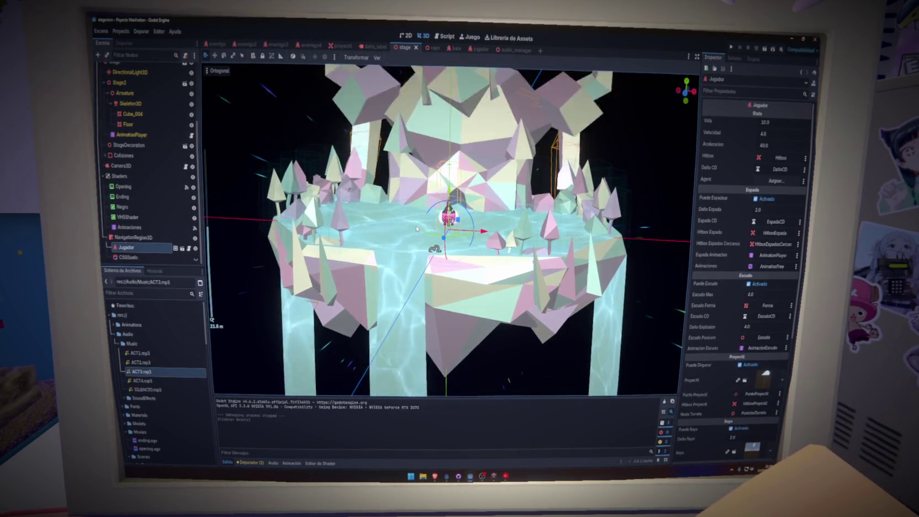
{"action": "scroll", "coordinate": [416, 227], "scroll_direction": "up", "scroll_amount": 2}
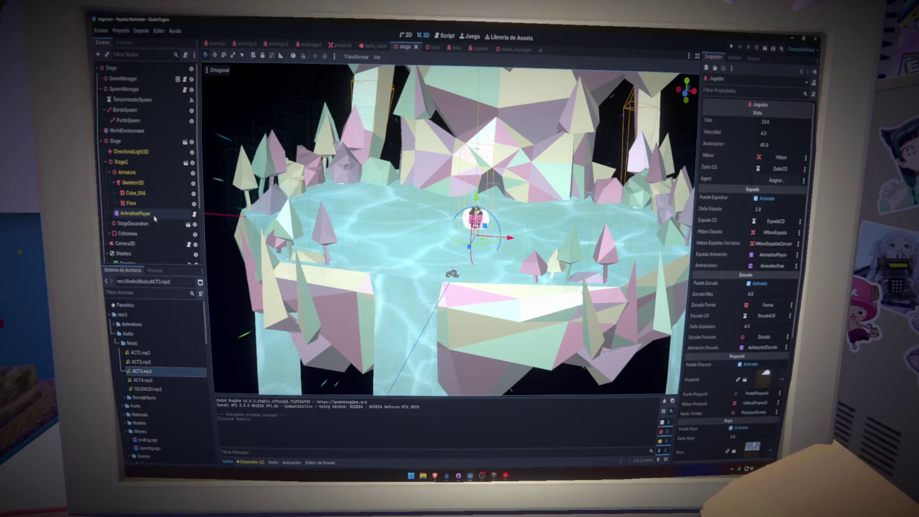
{"action": "mouse_move", "coordinate": [245, 228]}
{"action": "left_mouse_down"}
{"action": "mouse_move", "coordinate": [325, 151]}
{"action": "mouse_move", "coordinate": [325, 130]}
{"action": "mouse_move", "coordinate": [325, 174]}
{"action": "left_mouse_up"}
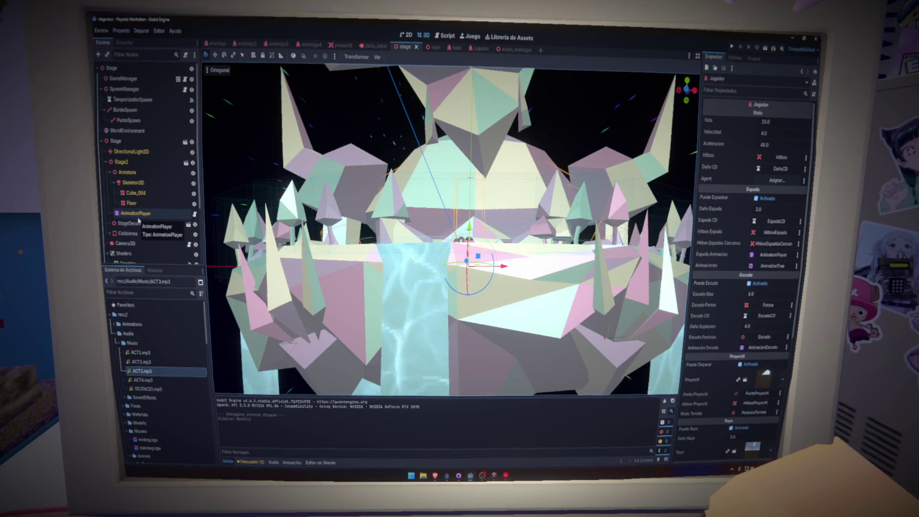
{"action": "key", "text": "KP_7"}
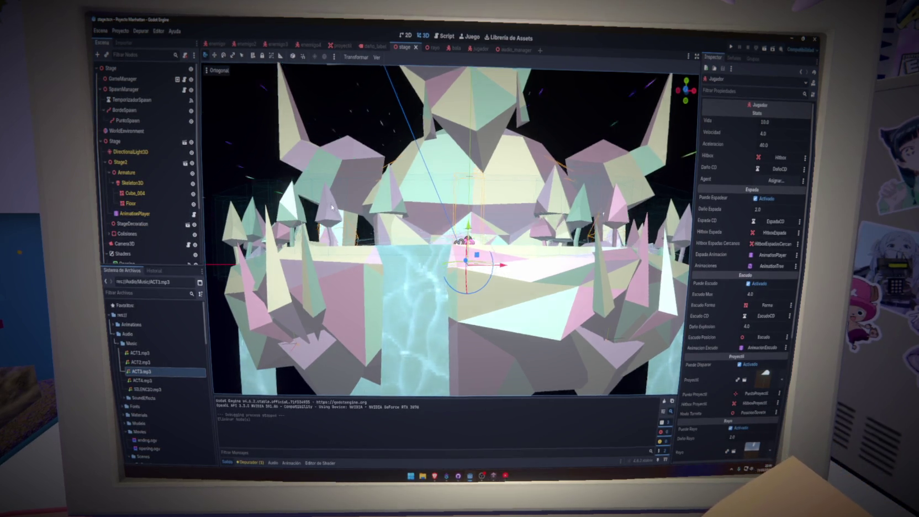
{"action": "scroll", "coordinate": [332, 249], "scroll_direction": "up", "scroll_amount": 5}
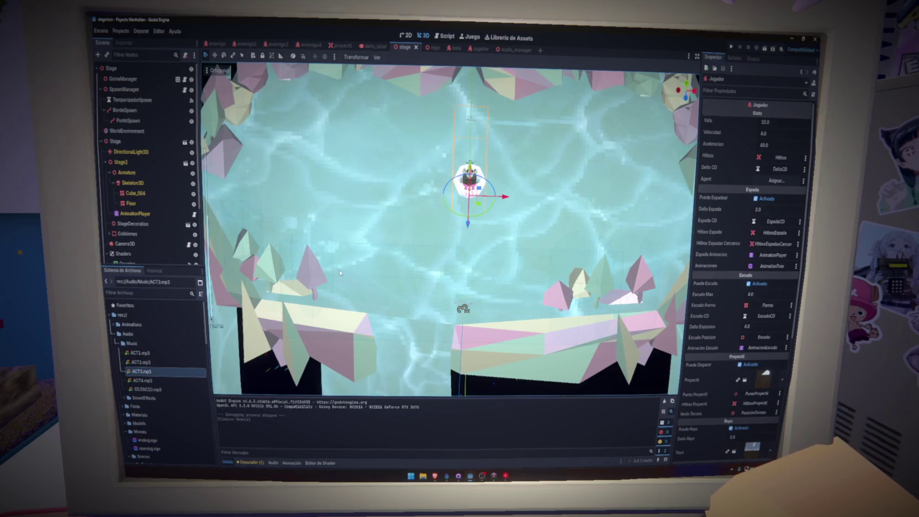
{"action": "left_click_drag", "start_coordinate": [326, 282], "coordinate": [328, 232]}
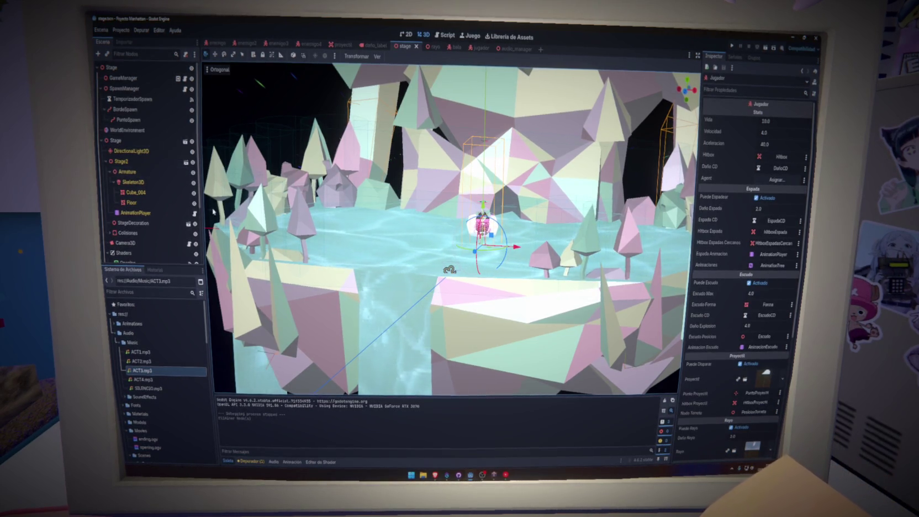
{"action": "left_click_drag", "start_coordinate": [332, 248], "coordinate": [341, 264]}
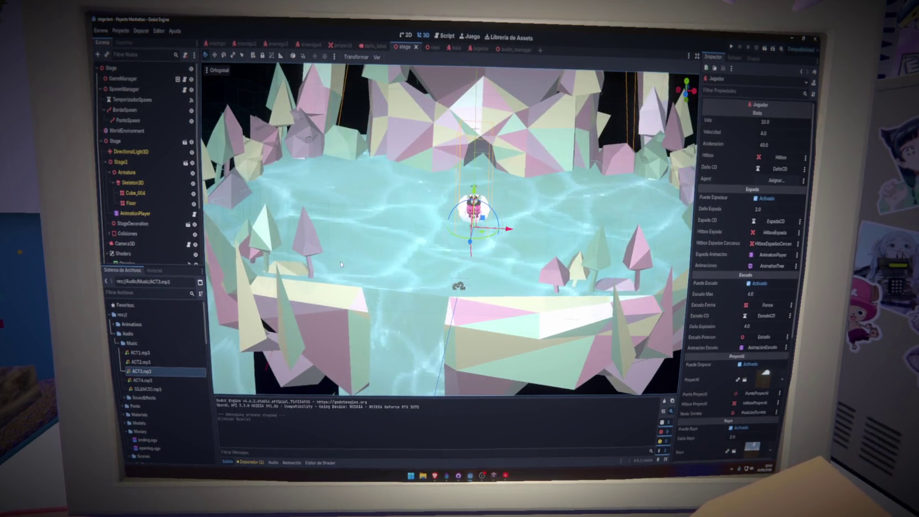
Step: Select the Cube_004 water floor mesh and toggle its visibility off and on
{"action": "left_click", "coordinate": [145, 193]}
{"action": "left_click", "coordinate": [194, 194]}
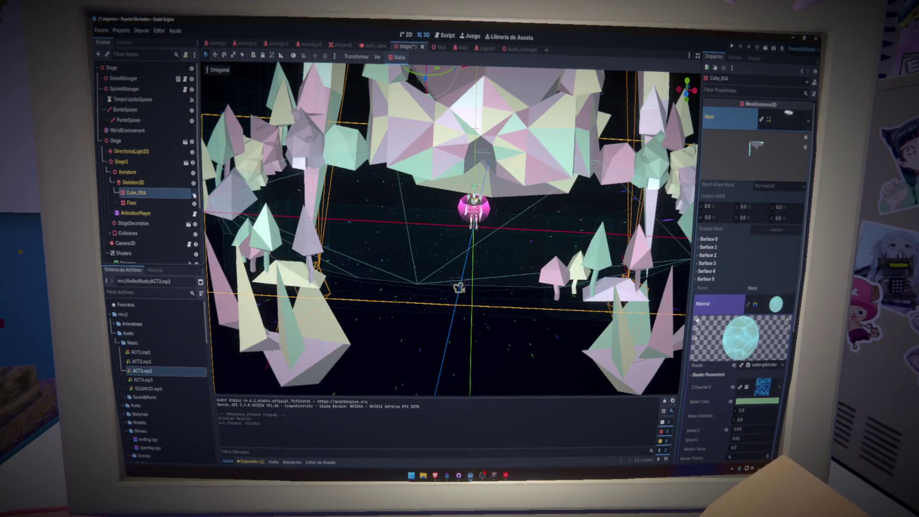
{"action": "left_click", "coordinate": [194, 193]}
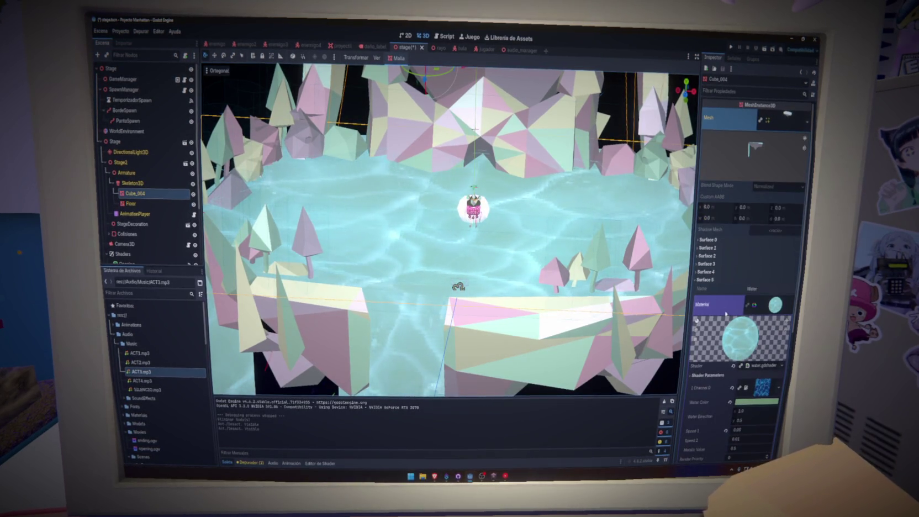
{"action": "scroll", "coordinate": [725, 314], "scroll_direction": "down", "scroll_amount": 3}
Step: Raise the Water Color intensity to about 1.1 for near-white, save, and run the game
{"action": "left_click", "coordinate": [757, 317]}
{"action": "left_click", "coordinate": [759, 268]}
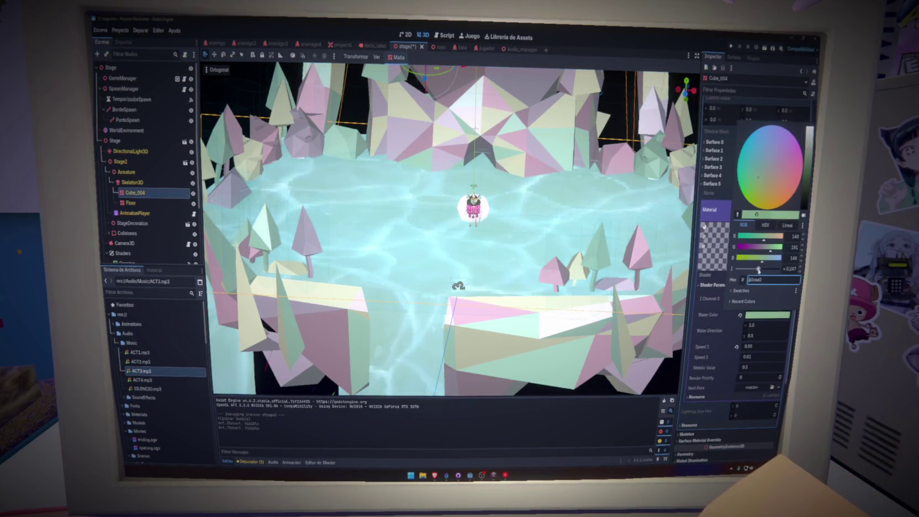
{"action": "left_click_drag", "start_coordinate": [759, 270], "coordinate": [760, 270]}
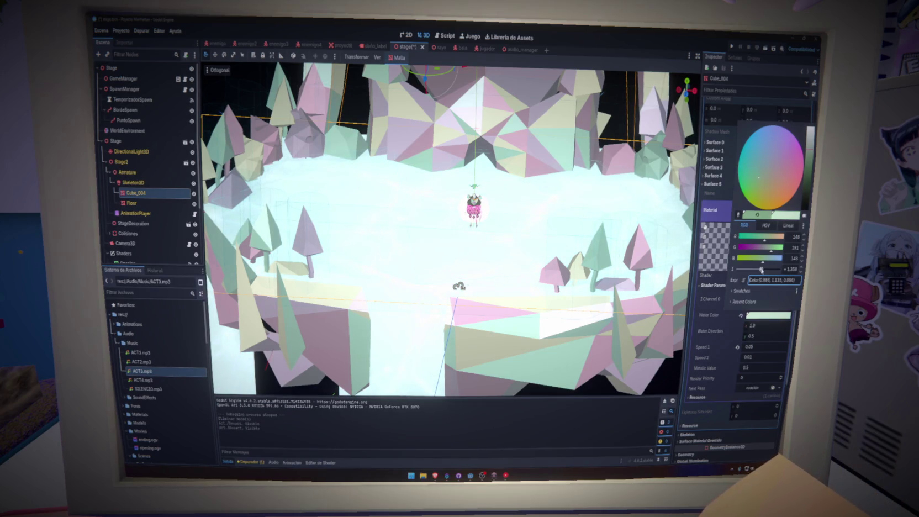
{"action": "left_click", "coordinate": [518, 257]}
{"action": "key", "text": "ctrl+s"}
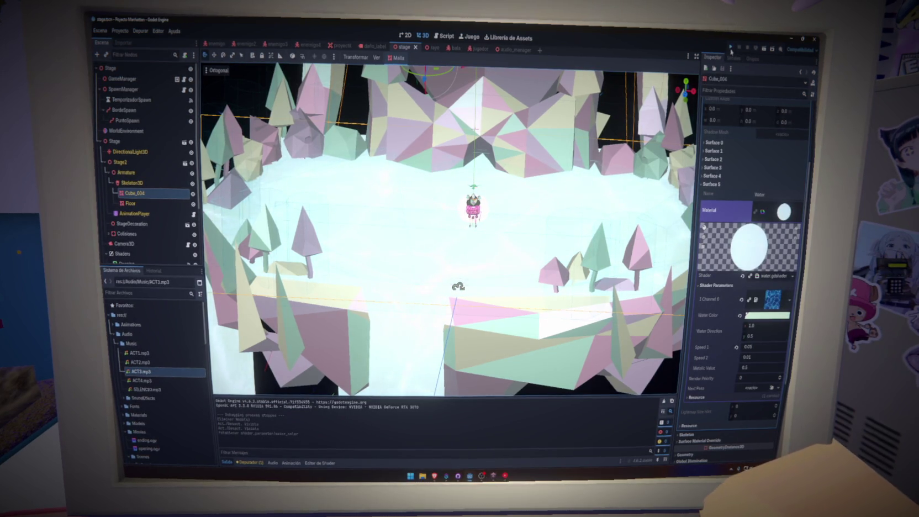
{"action": "left_click", "coordinate": [731, 49]}
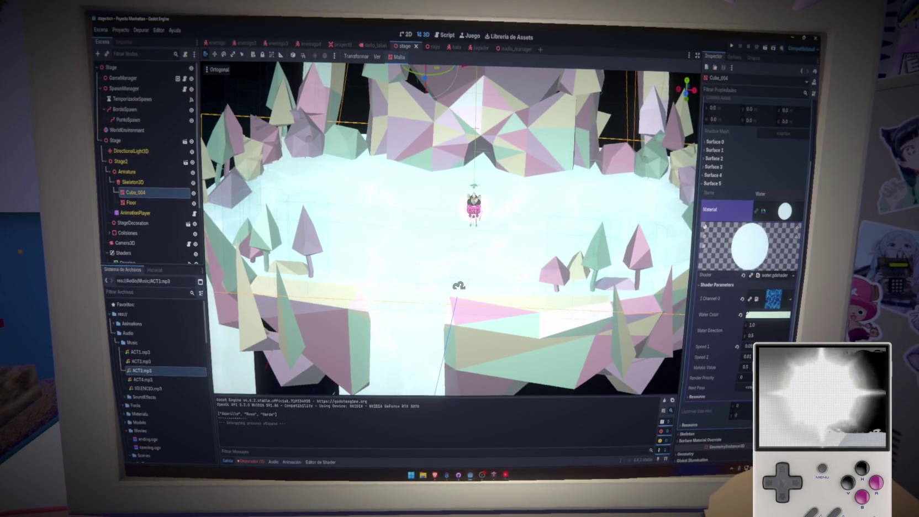
Step: Playtest the game over the near-white Cube_004 water floor, then close it to return to the editor
{"action": "mouse_move", "coordinate": [483, 476]}
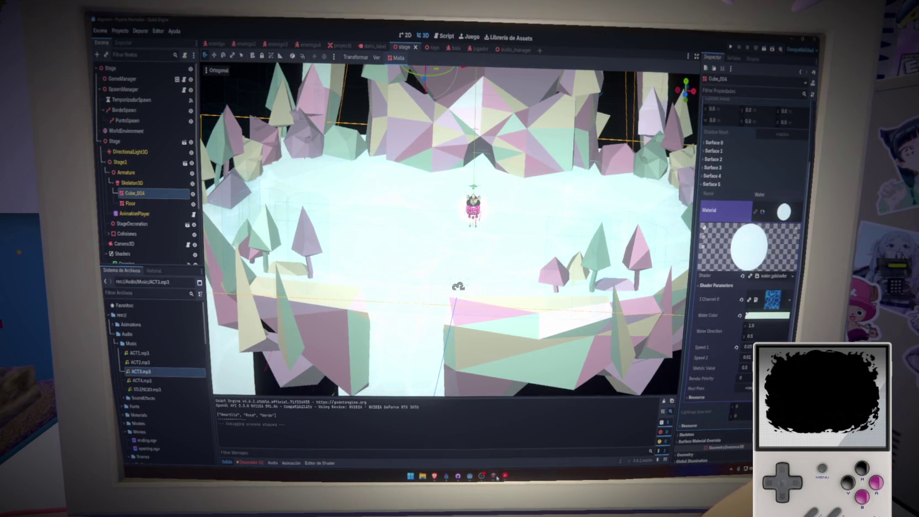